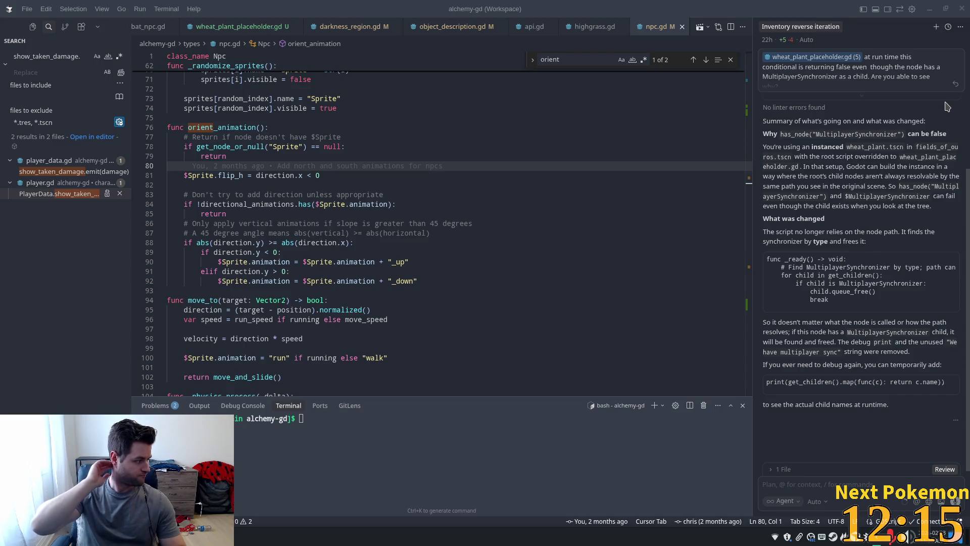
Step: Review lines 81–92 of orient_animation, including the slope comment, sprite flip and up/down animation assignments
{"action": "mouse_move", "coordinate": [316, 165]}
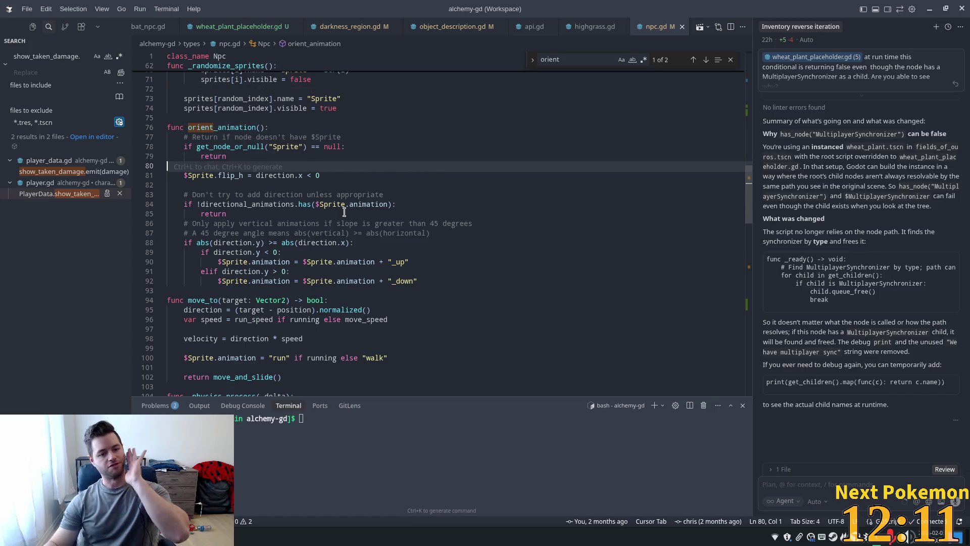
{"action": "left_click", "coordinate": [301, 196]}
{"action": "left_click", "coordinate": [314, 233]}
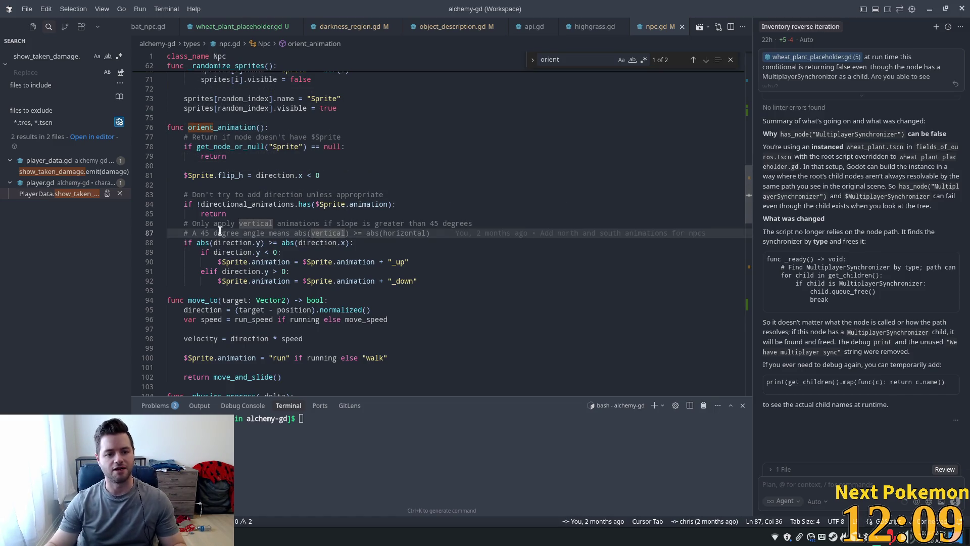
{"action": "left_click", "coordinate": [261, 278]}
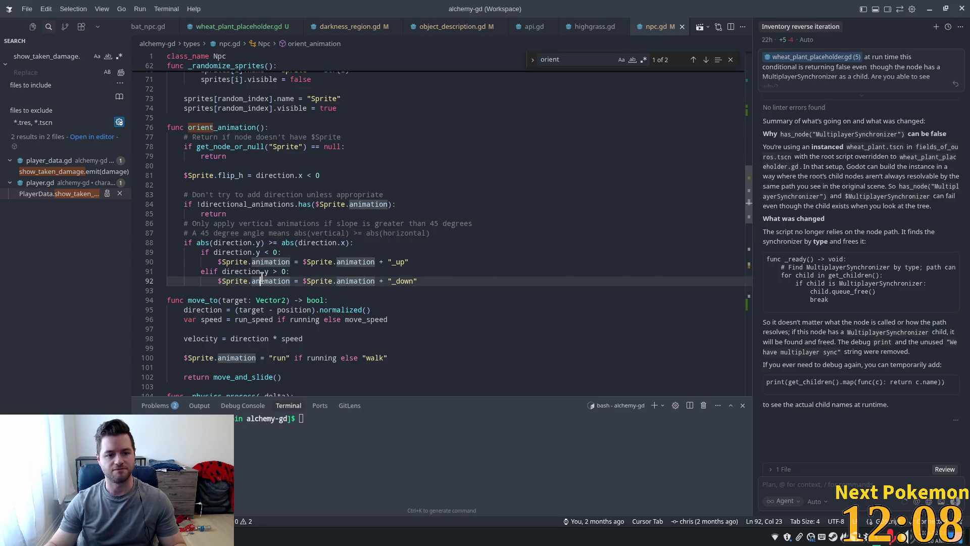
{"action": "left_click", "coordinate": [358, 176]}
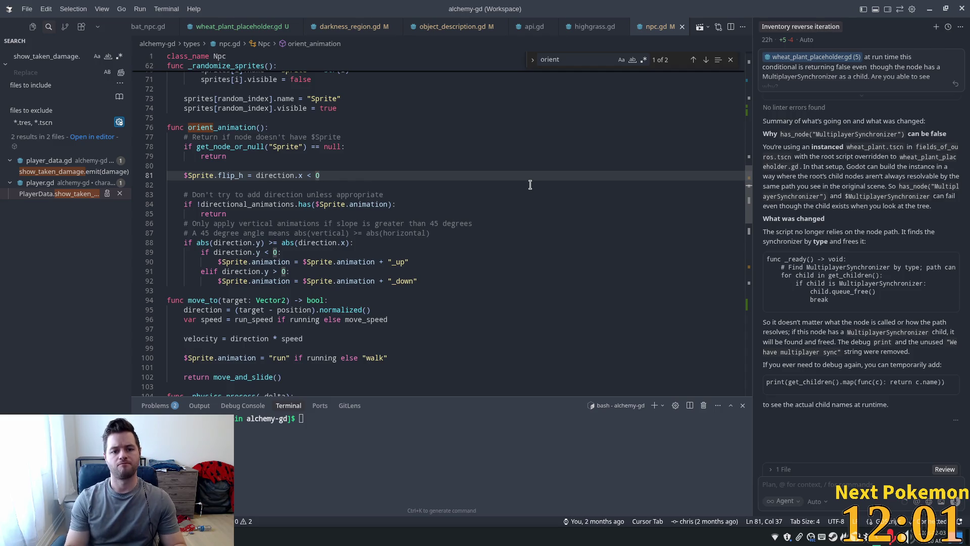
{"action": "left_click", "coordinate": [323, 281]}
{"action": "scroll", "coordinate": [283, 279], "scroll_direction": "down", "scroll_amount": 1}
{"action": "scroll", "coordinate": [282, 280], "scroll_direction": "down", "scroll_amount": 1}
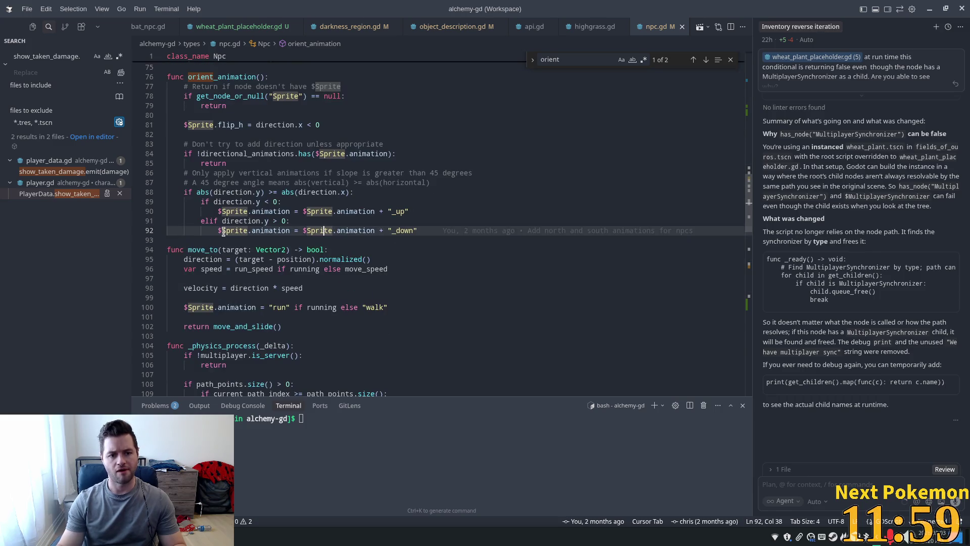
{"action": "left_click", "coordinate": [253, 211]}
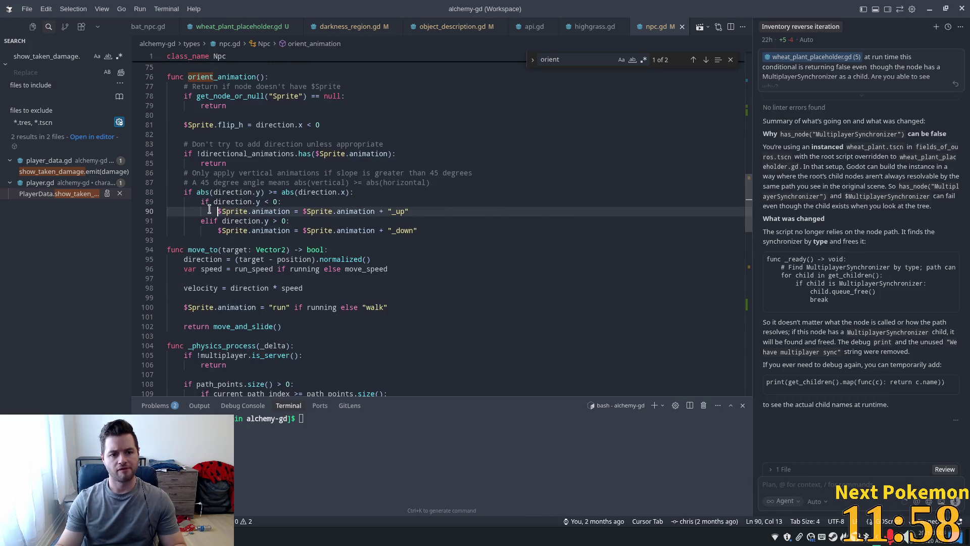
{"action": "left_click", "coordinate": [293, 232]}
Step: Select line 90's up animation assignment, start a new AI chat, and close the Inventory reverse iteration chat
{"action": "mouse_move", "coordinate": [409, 211]}
{"action": "left_mouse_down"}
{"action": "mouse_move", "coordinate": [203, 211]}
{"action": "mouse_move", "coordinate": [218, 211]}
{"action": "left_mouse_up"}
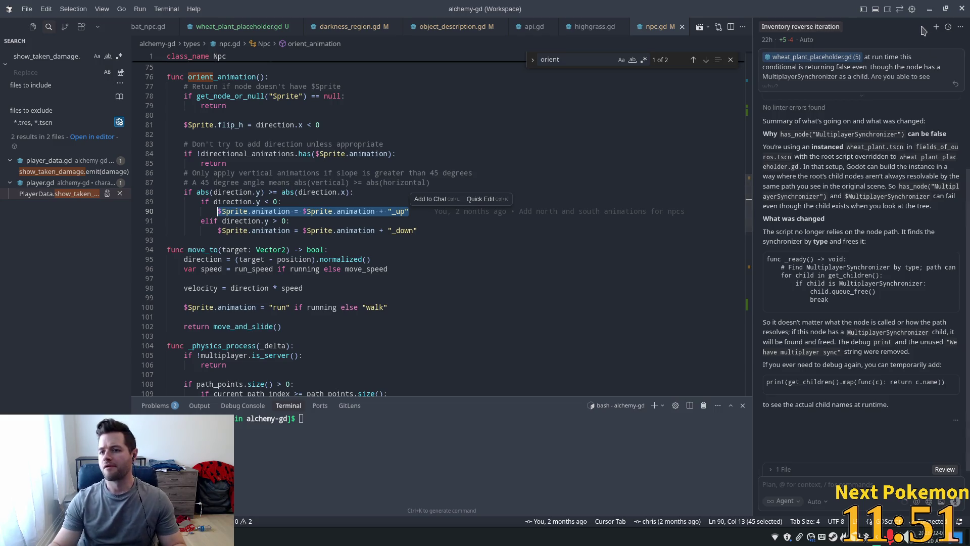
{"action": "left_click", "coordinate": [936, 27]}
{"action": "left_click", "coordinate": [816, 28]}
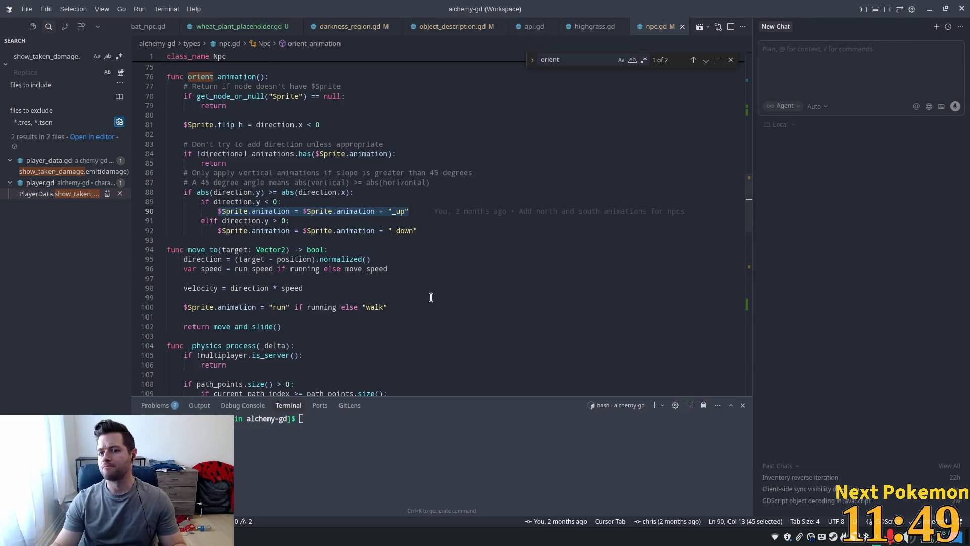
Step: Reselect the up animation assignment on line 90 of npc.gd
{"action": "left_click_drag", "start_coordinate": [411, 212], "coordinate": [214, 211]}
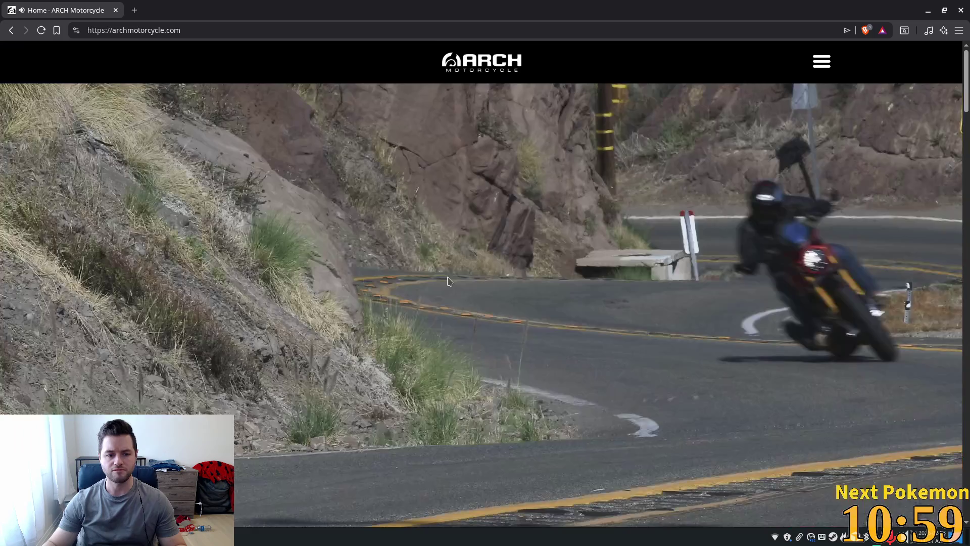
Step: Scroll the ARCH Motorcycle page down to the black motorcycle image, then return to Cursor
{"action": "scroll", "coordinate": [447, 278], "scroll_direction": "down", "scroll_amount": 5}
{"action": "scroll", "coordinate": [449, 283], "scroll_direction": "down", "scroll_amount": 6}
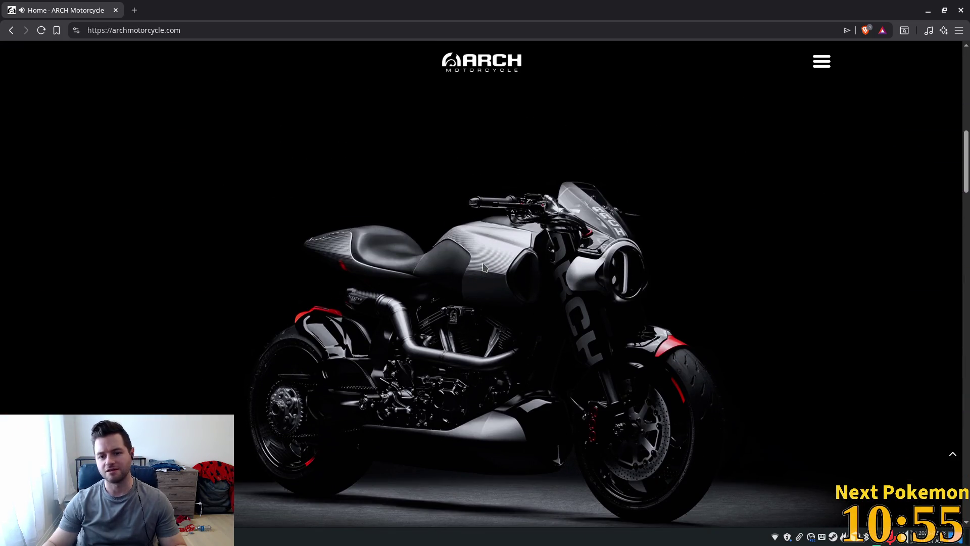
{"action": "scroll", "coordinate": [486, 268], "scroll_direction": "down", "scroll_amount": 1}
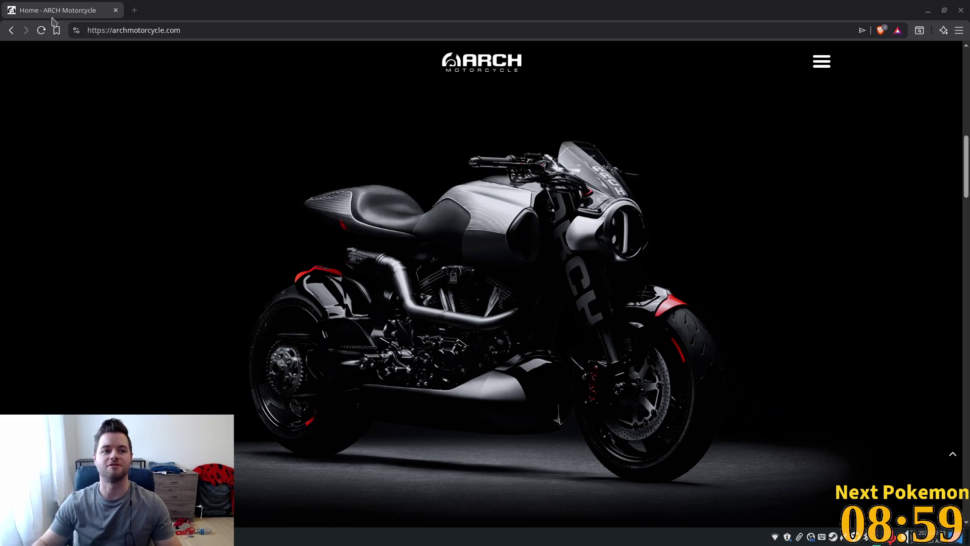
{"action": "key", "text": "alt+Tab"}
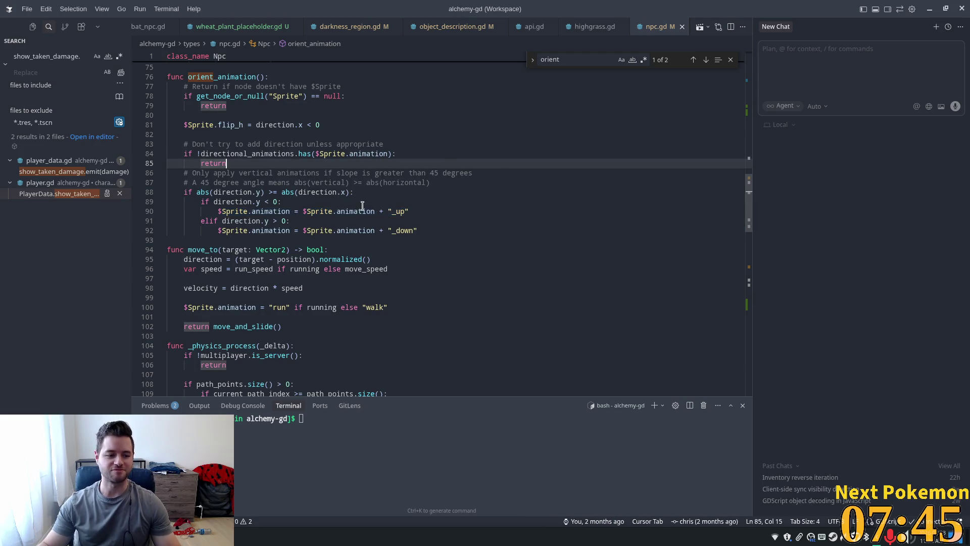
{"action": "left_click", "coordinate": [288, 164]}
{"action": "left_click", "coordinate": [372, 231]}
{"action": "left_click", "coordinate": [312, 211]}
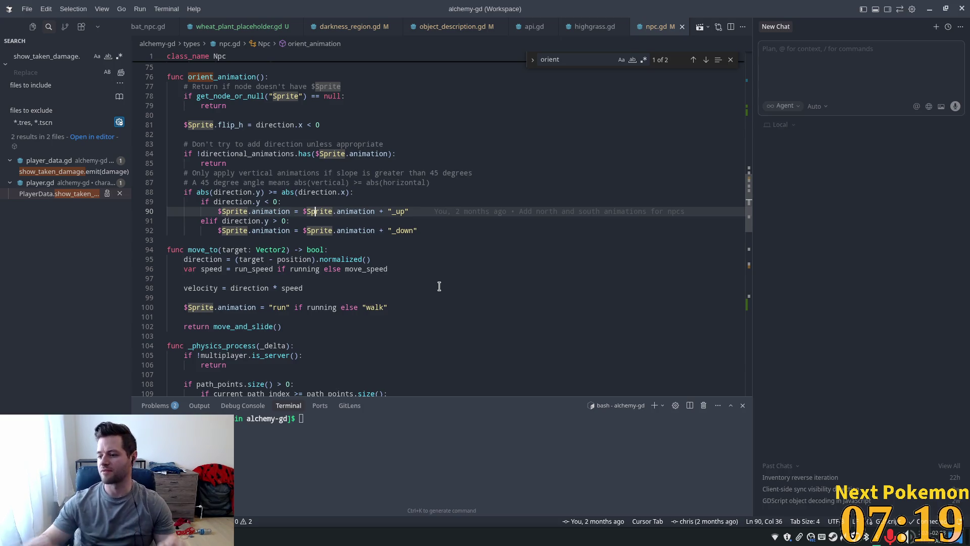
{"action": "left_click", "coordinate": [347, 192]}
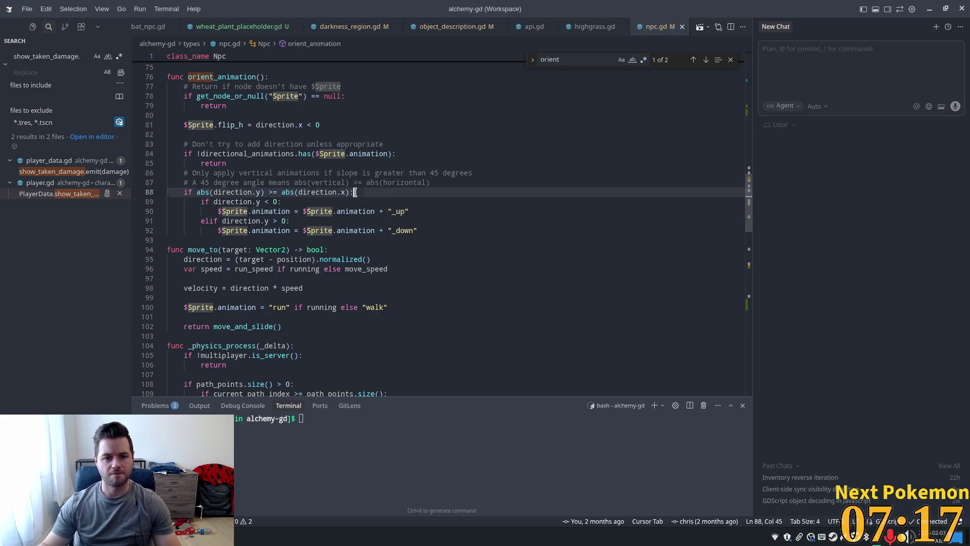
Step: Attach npc.gd line 90 to the chat and start asking whether $Sprite actually has the animation
{"action": "mouse_move", "coordinate": [411, 212]}
{"action": "left_mouse_down"}
{"action": "mouse_move", "coordinate": [431, 209]}
{"action": "mouse_move", "coordinate": [231, 201]}
{"action": "mouse_move", "coordinate": [218, 211]}
{"action": "left_mouse_up"}
{"action": "key", "text": "ctrl+l"}
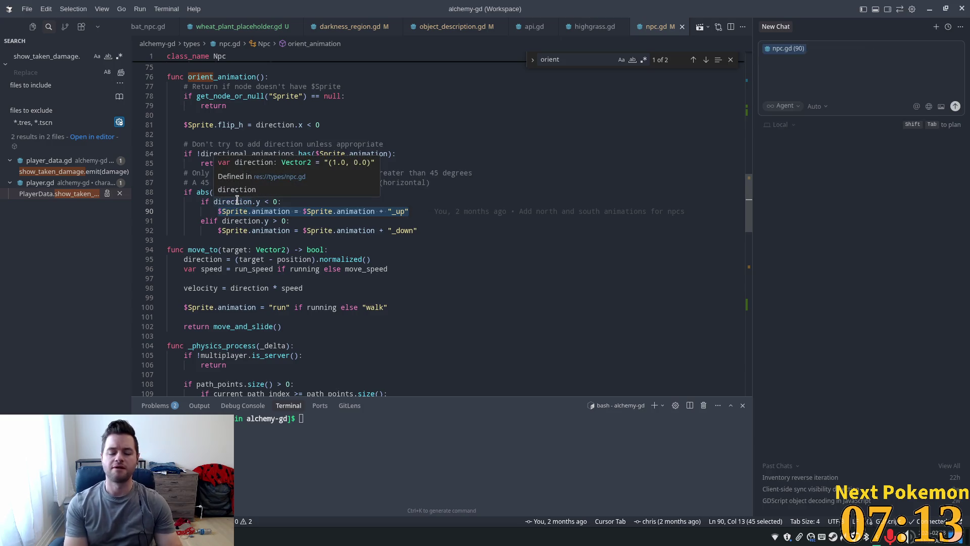
{"action": "type", "text": "is there"}
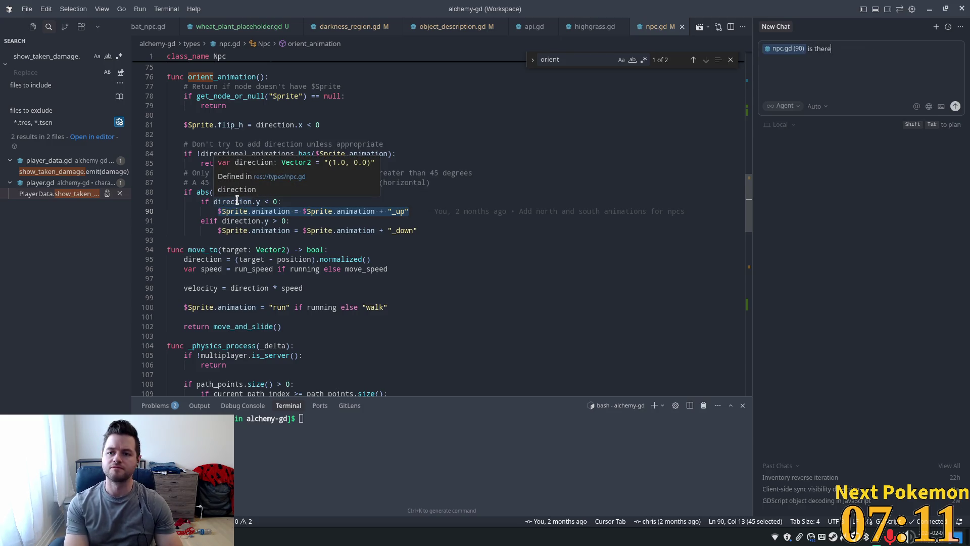
{"action": "type", "text": " a way to d"}
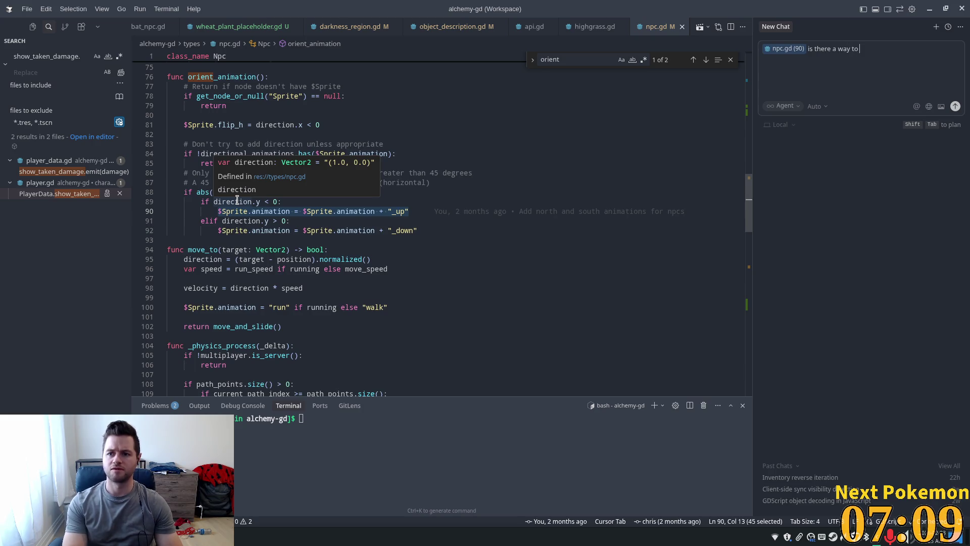
{"action": "type", "text": "etermine if the %"}
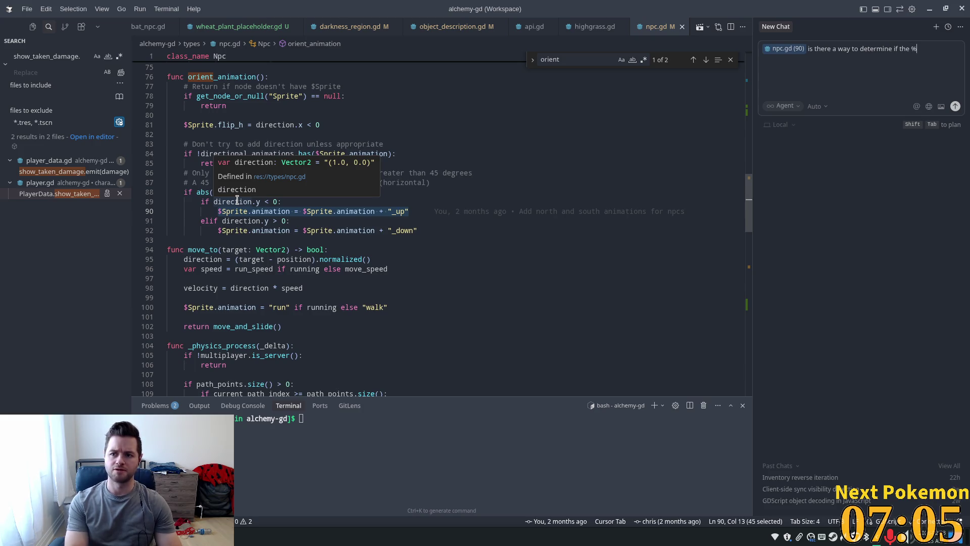
{"action": "key", "text": "BackSpace"}
{"action": "type", "text": "pir"}
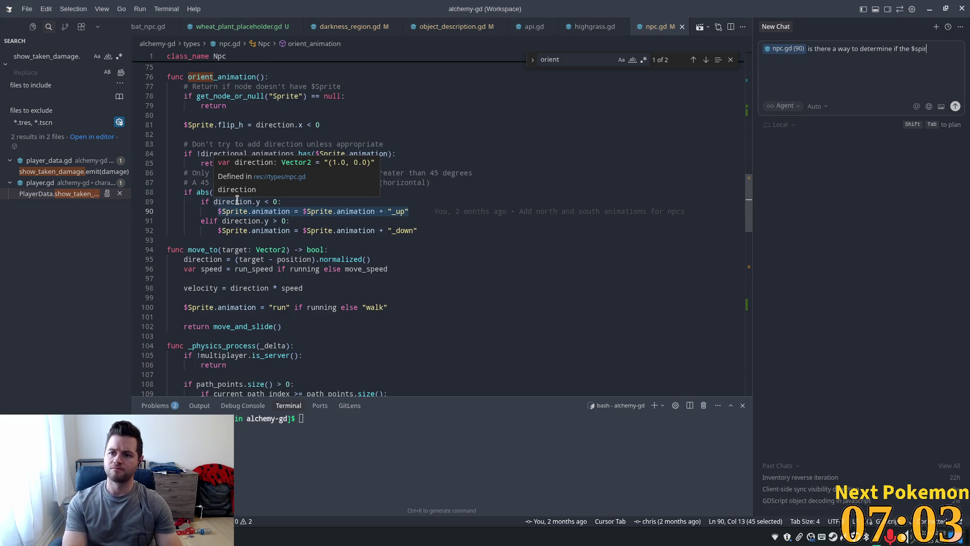
{"action": "key", "text": "BackSpace"}
{"action": "key", "text": "BackSpace"}
{"action": "type", "text": "Sprite actua"}
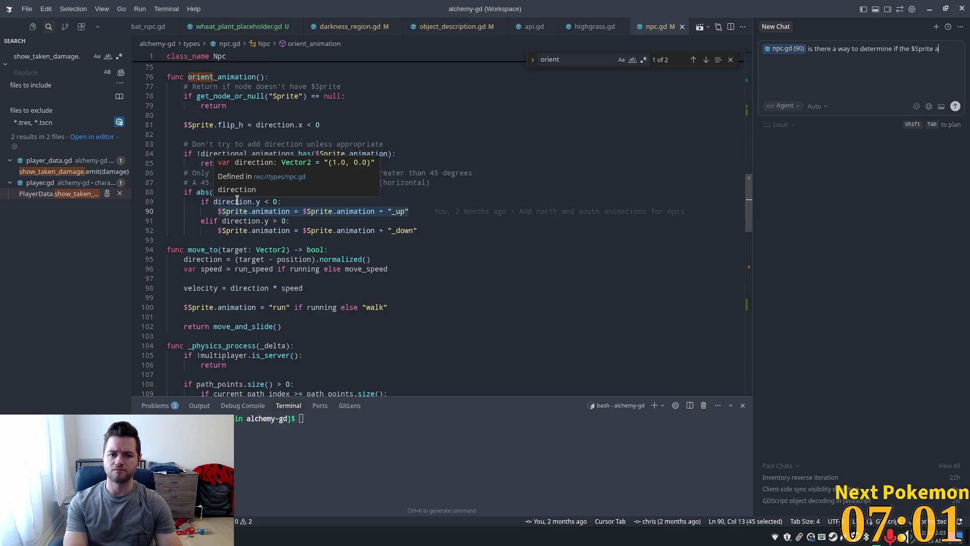
{"action": "type", "text": "lly has the "}
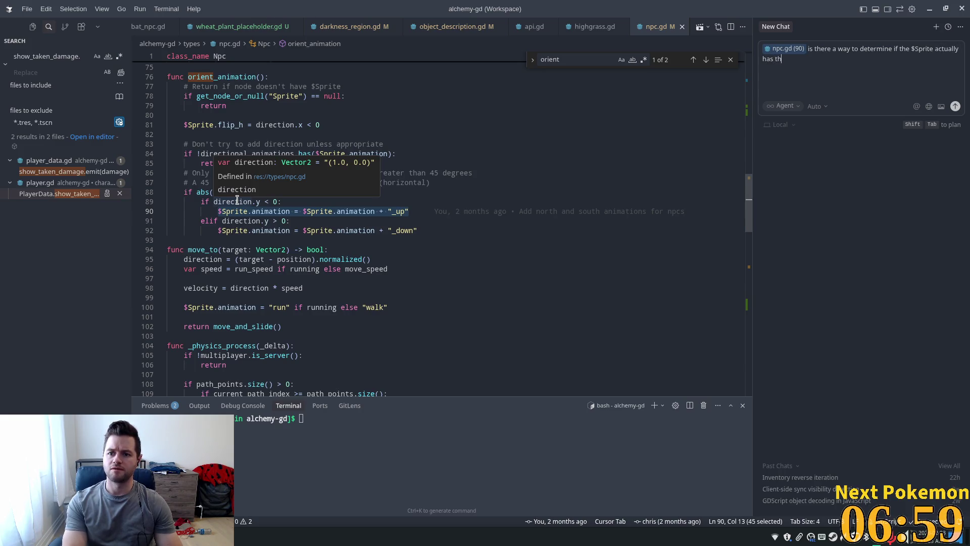
{"action": "type", "text": "animation before es"}
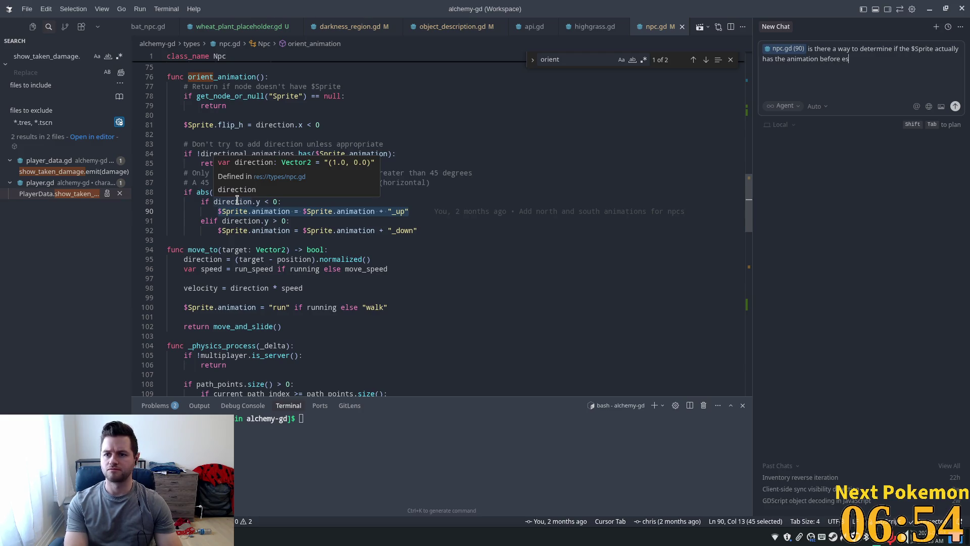
Step: Finish the question with 'before setting it? I would like to avoid playing an animation that doesn't exist' and send it
{"action": "key", "text": "BackSpace"}
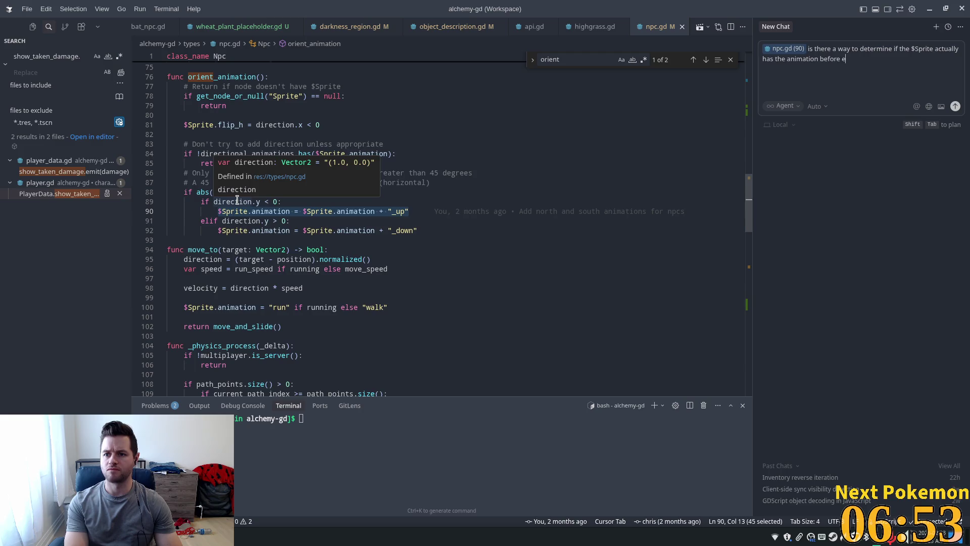
{"action": "type", "text": "ing"}
{"action": "key", "text": "BackSpace"}
{"action": "key", "text": "BackSpace"}
{"action": "key", "text": "BackSpace"}
{"action": "type", "text": "t"}
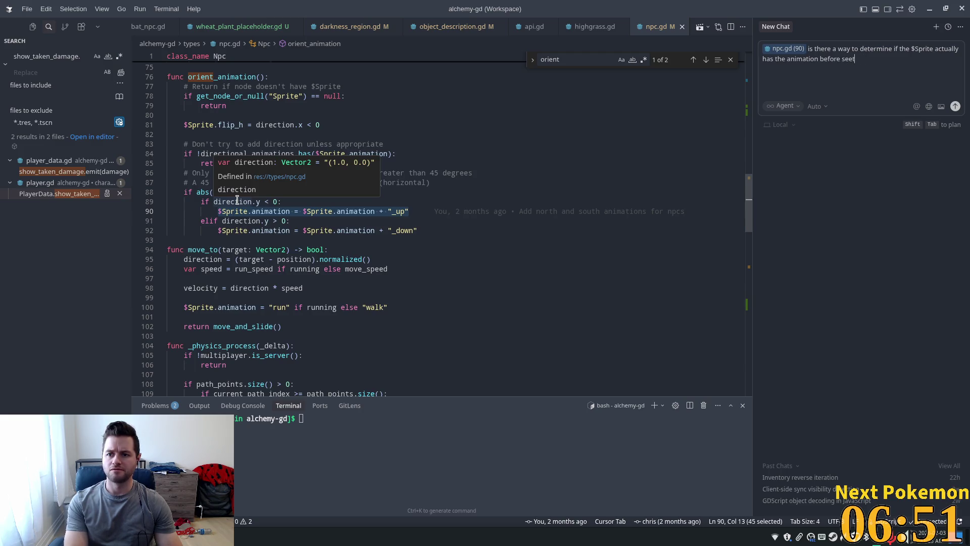
{"action": "key", "text": "BackSpace"}
{"action": "type", "text": "tting it?"}
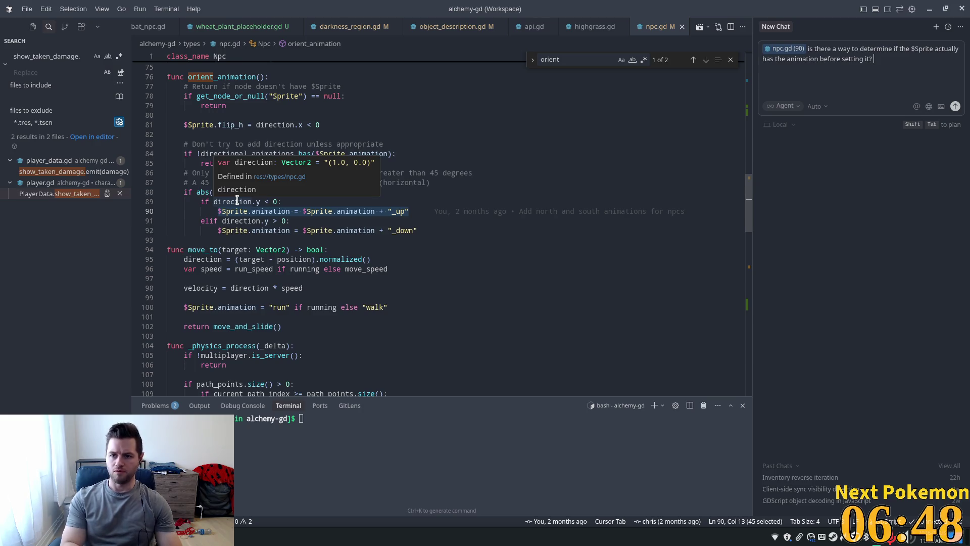
{"action": "key", "text": "BackSpace"}
{"action": "type", "text": ","}
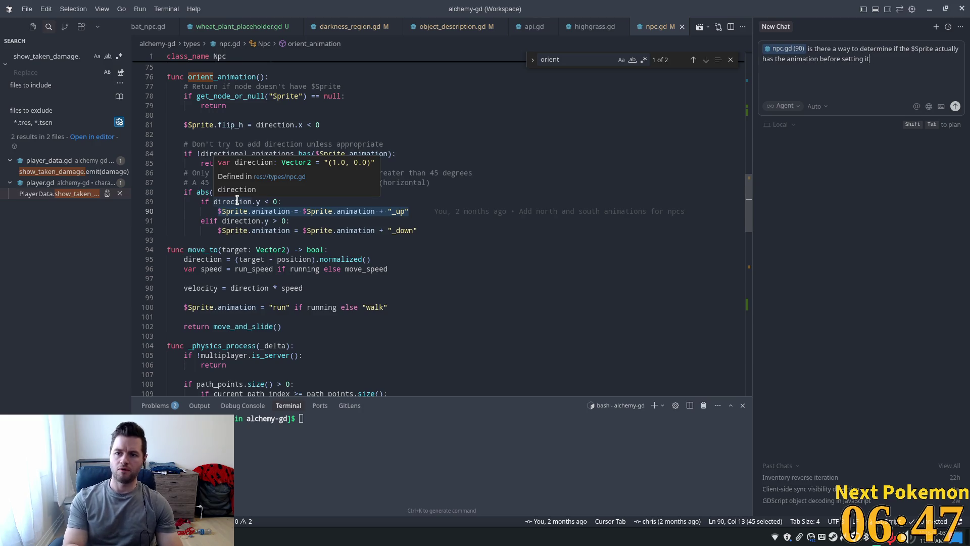
{"action": "key", "text": "BackSpace"}
{"action": "type", "text": "? "}
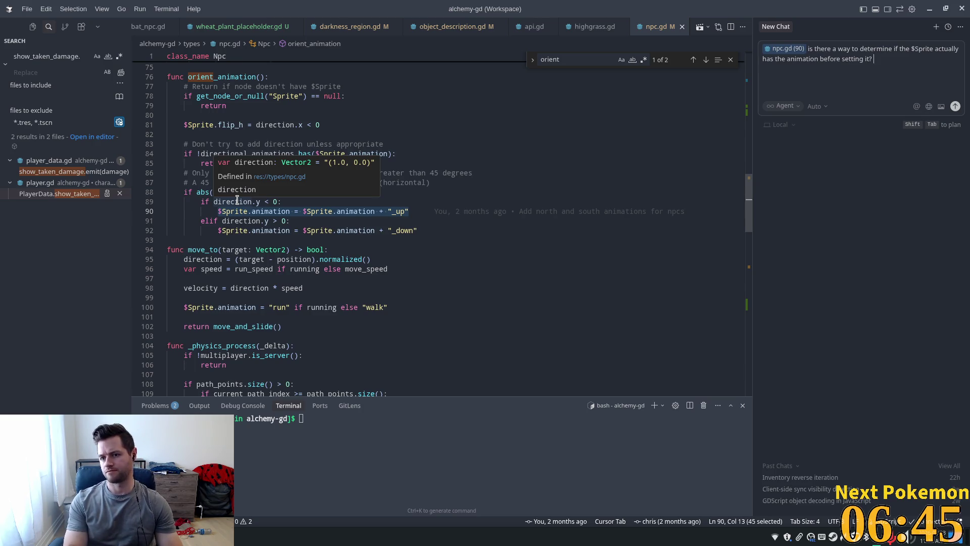
{"action": "type", "text": "I would like t"}
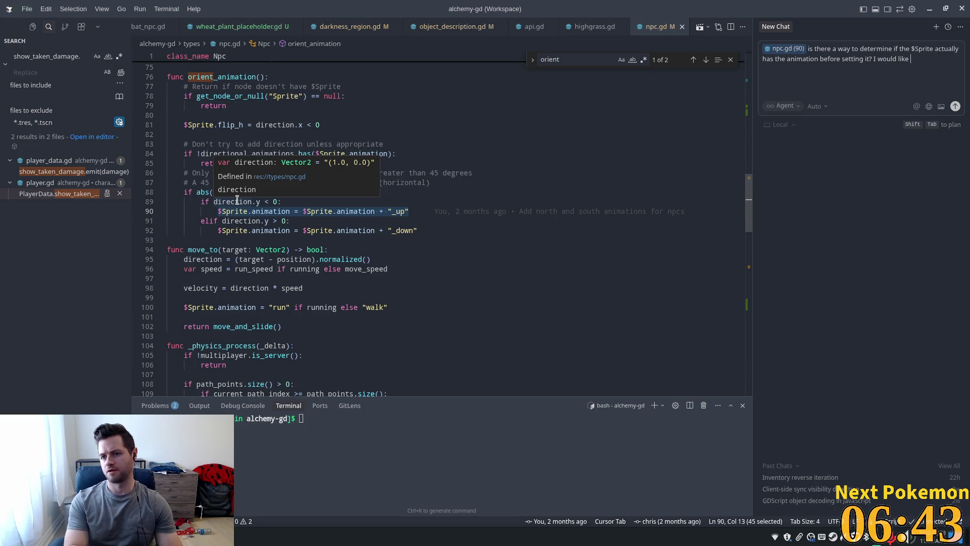
{"action": "type", "text": "o avoid pl"}
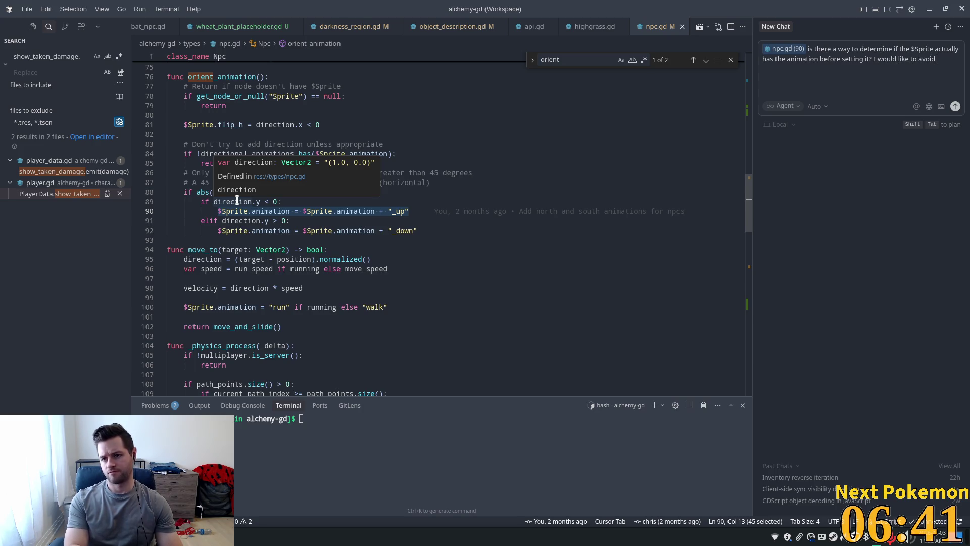
{"action": "type", "text": "aying an"}
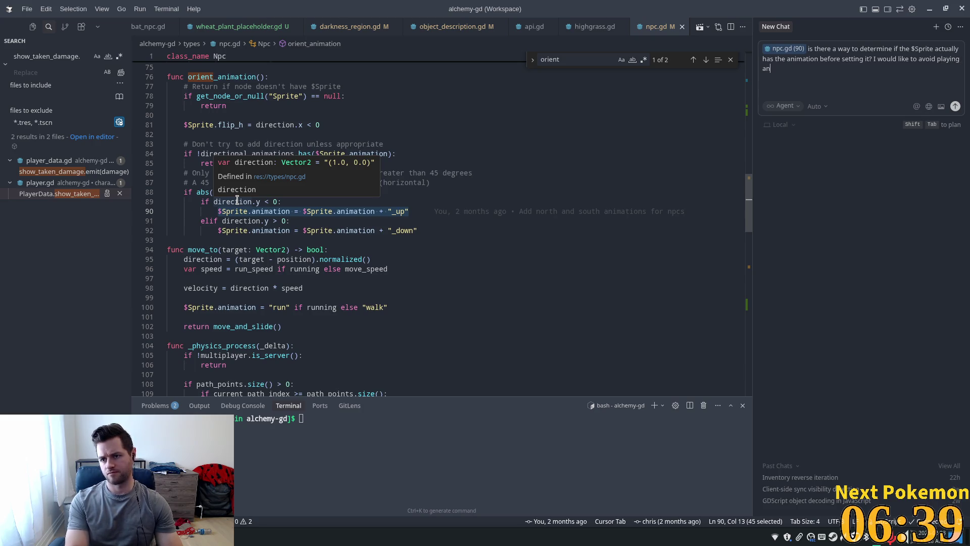
{"action": "type", "text": " animation that doesn't ex"}
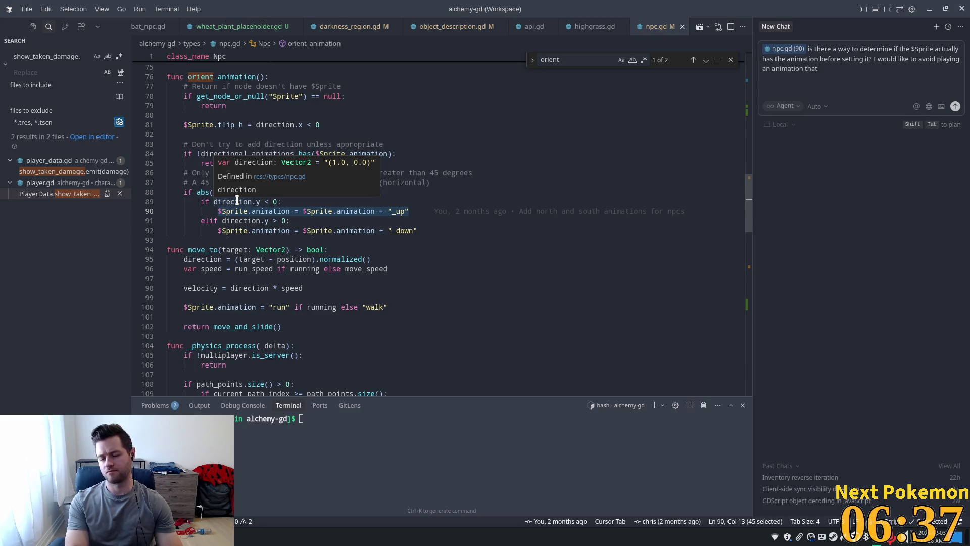
{"action": "type", "text": "ist"}
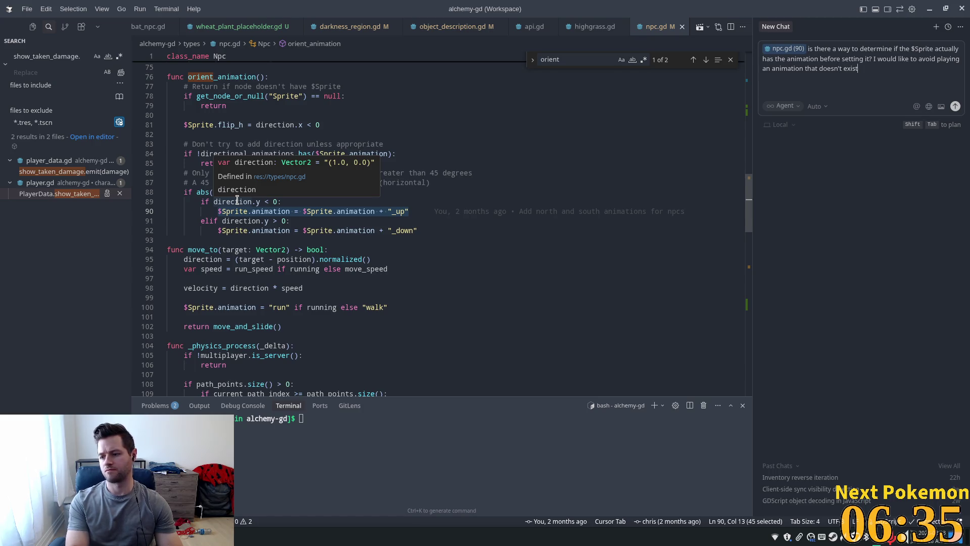
{"action": "key", "text": "Return"}
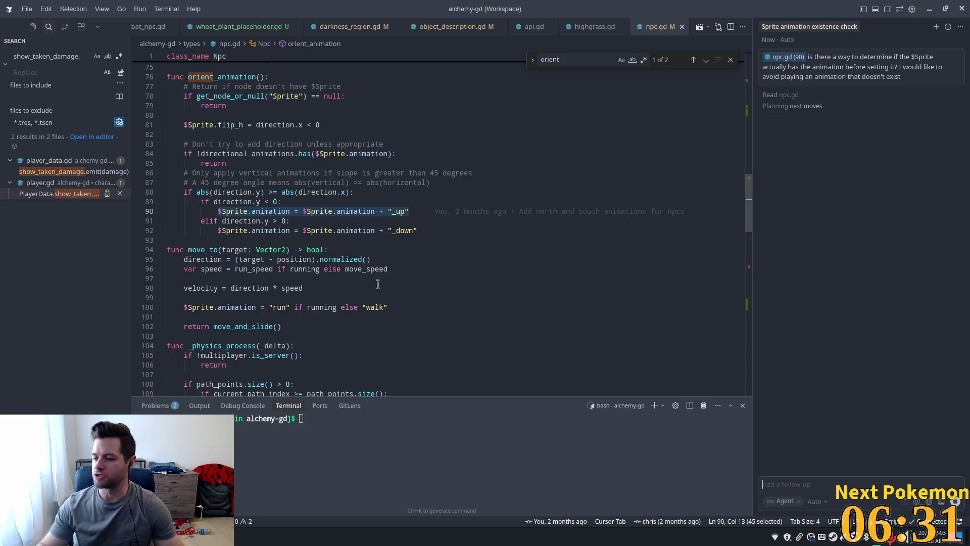
Step: Glance at the agent chat history, then bring the YouTube browser window over the editor
{"action": "left_click", "coordinate": [948, 26]}
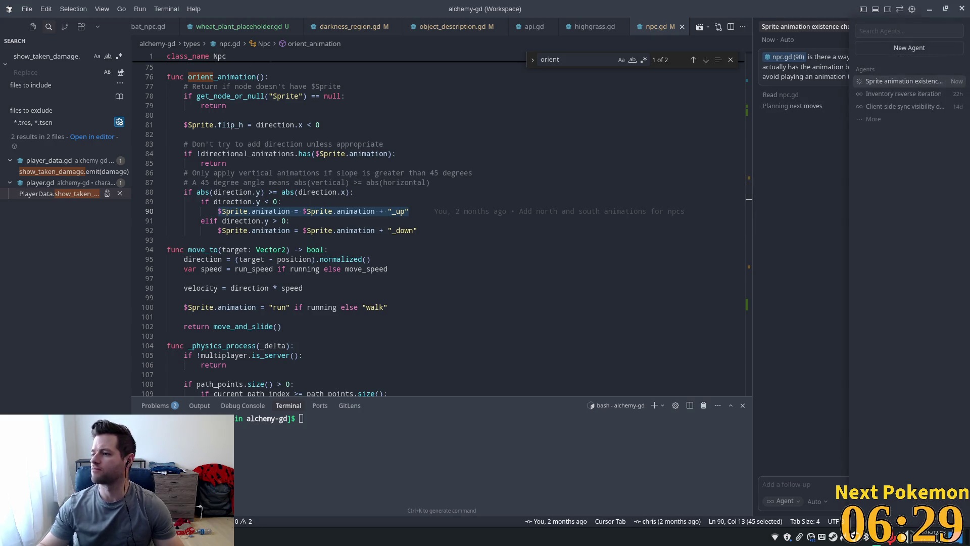
{"action": "key", "text": "Escape"}
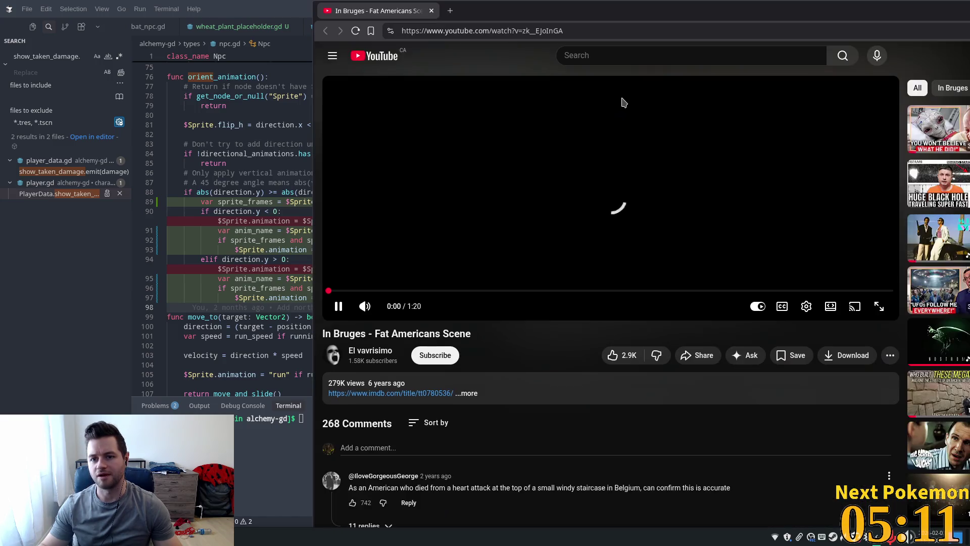
{"action": "left_click_drag", "start_coordinate": [592, 4], "coordinate": [500, 29]}
Step: Maximize the browser, reload the In Bruges - Fat Americans Scene video, and lower its volume
{"action": "double_click", "coordinate": [500, 29]}
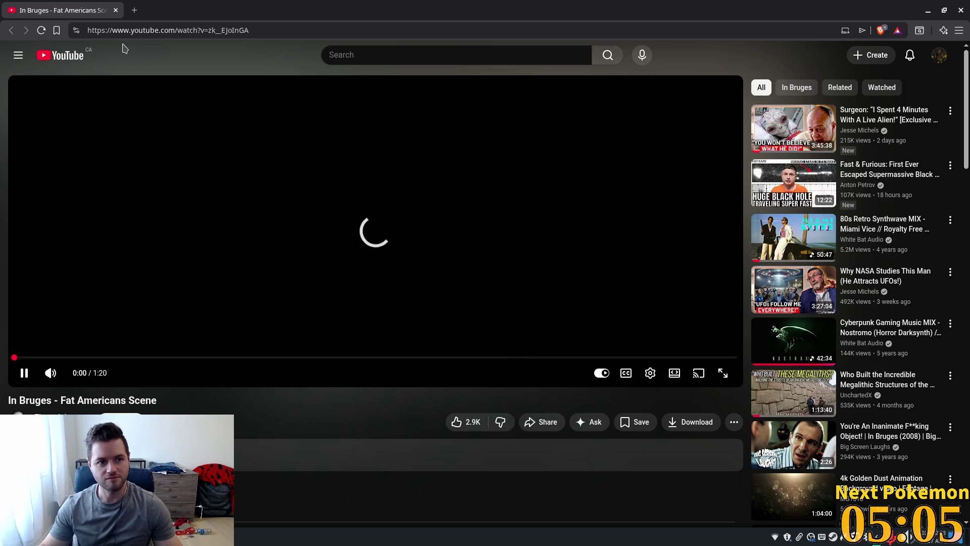
{"action": "left_click", "coordinate": [41, 32]}
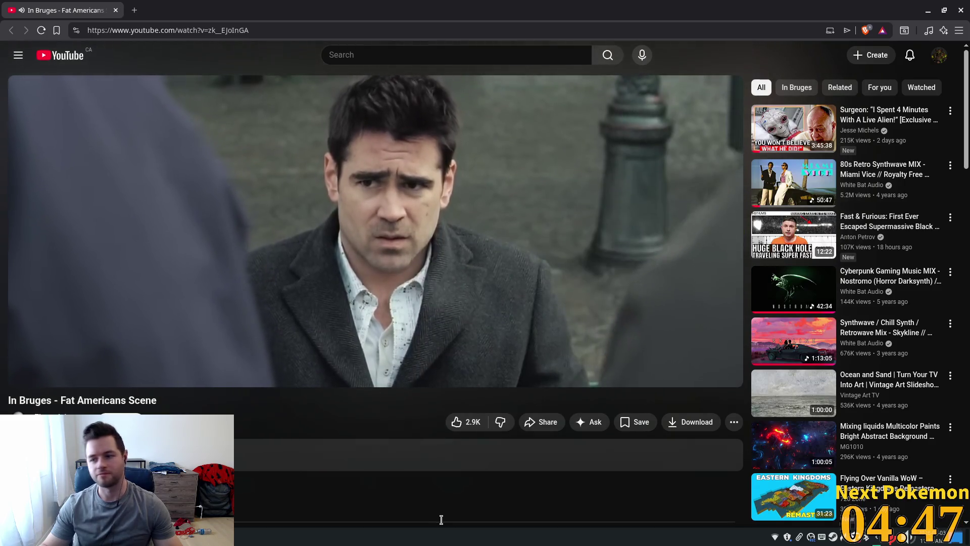
{"action": "mouse_move", "coordinate": [143, 376]}
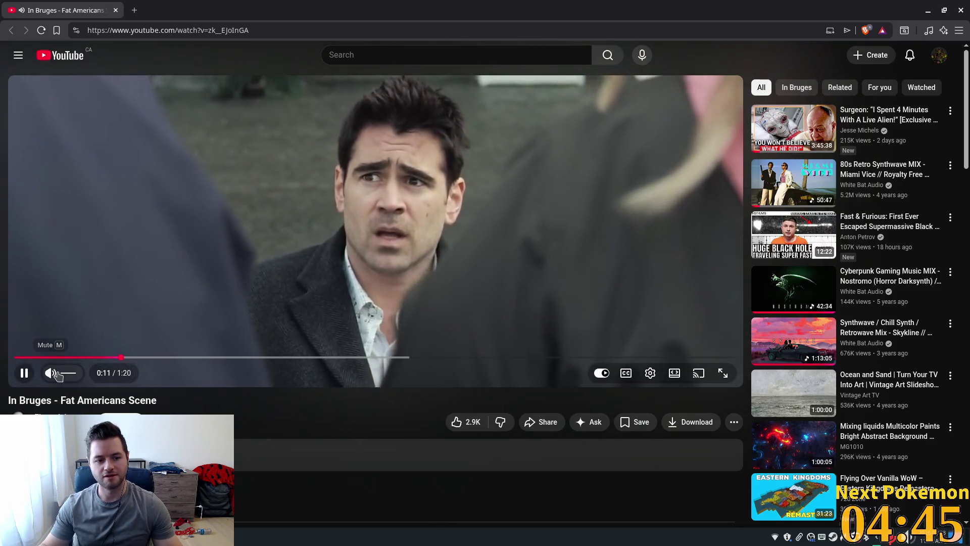
{"action": "left_click", "coordinate": [74, 374]}
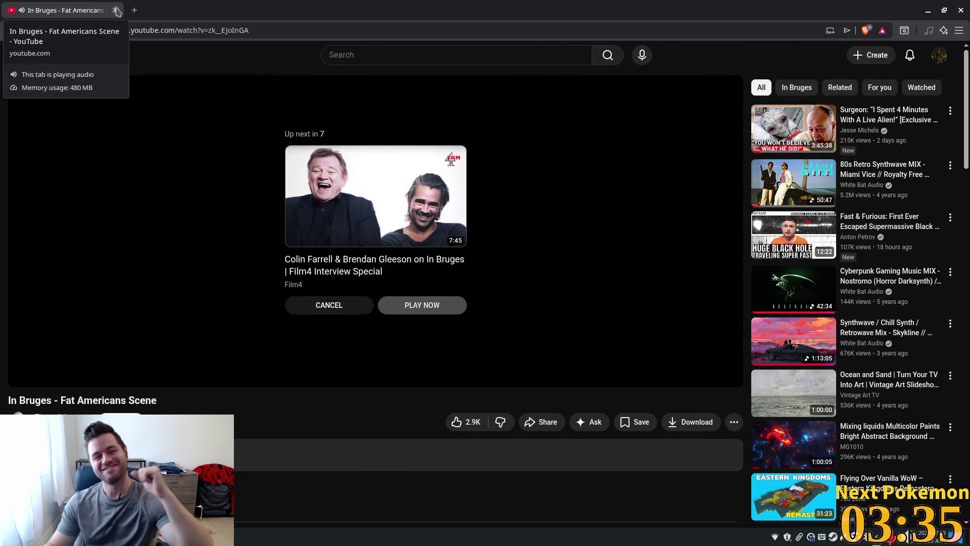
Step: Close the YouTube tab, inspect sprite_frames on line 92, and keep the proposed _down has_animation check
{"action": "left_click", "coordinate": [116, 10]}
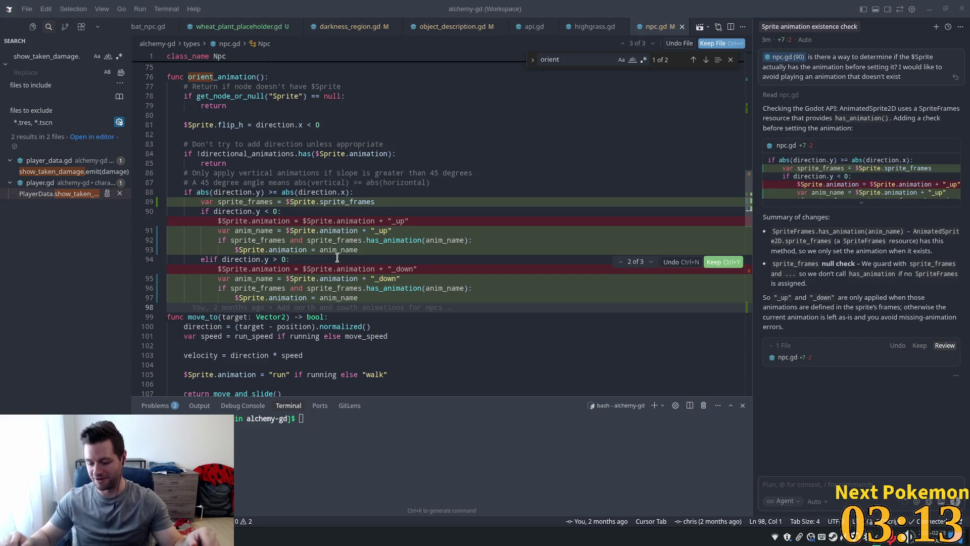
{"action": "left_click", "coordinate": [948, 26]}
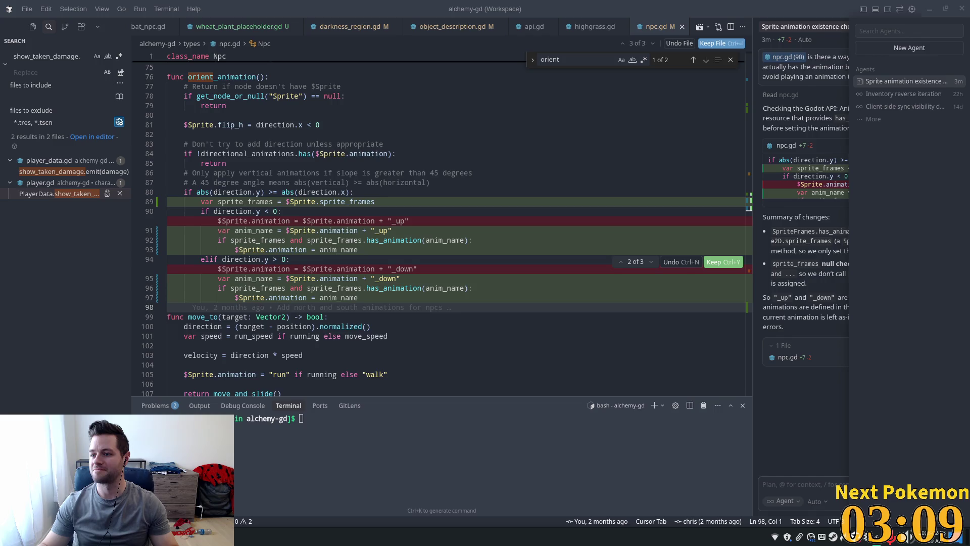
{"action": "left_click", "coordinate": [486, 220]}
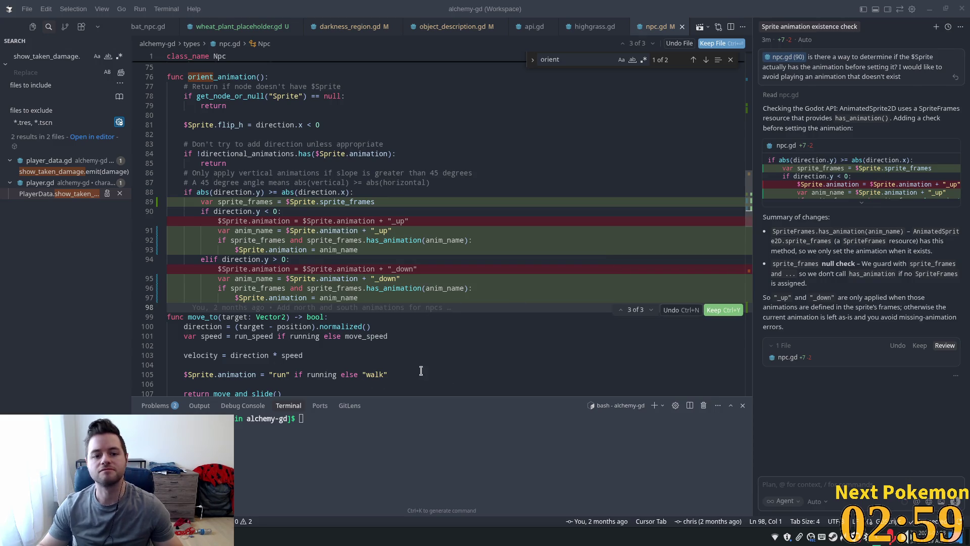
{"action": "double_click", "coordinate": [245, 241]}
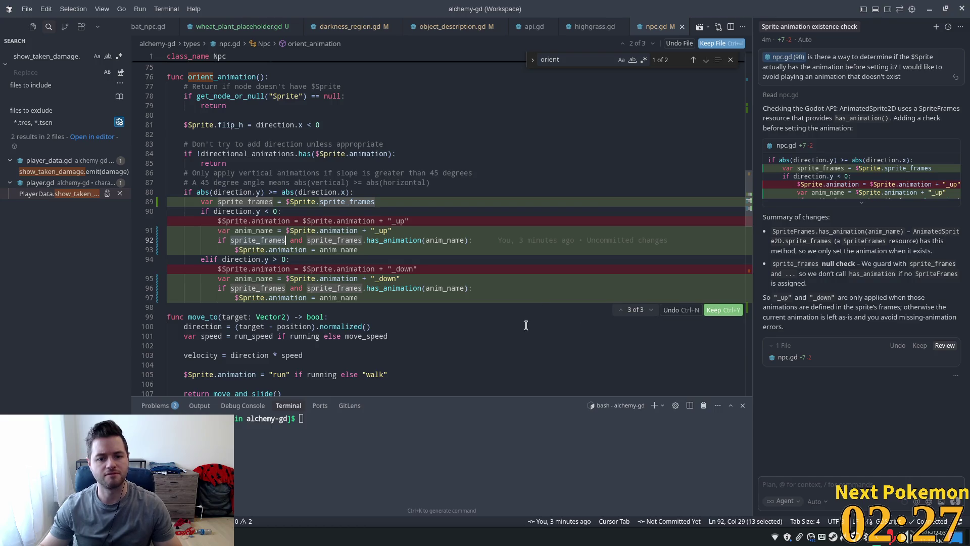
{"action": "left_click", "coordinate": [724, 311]}
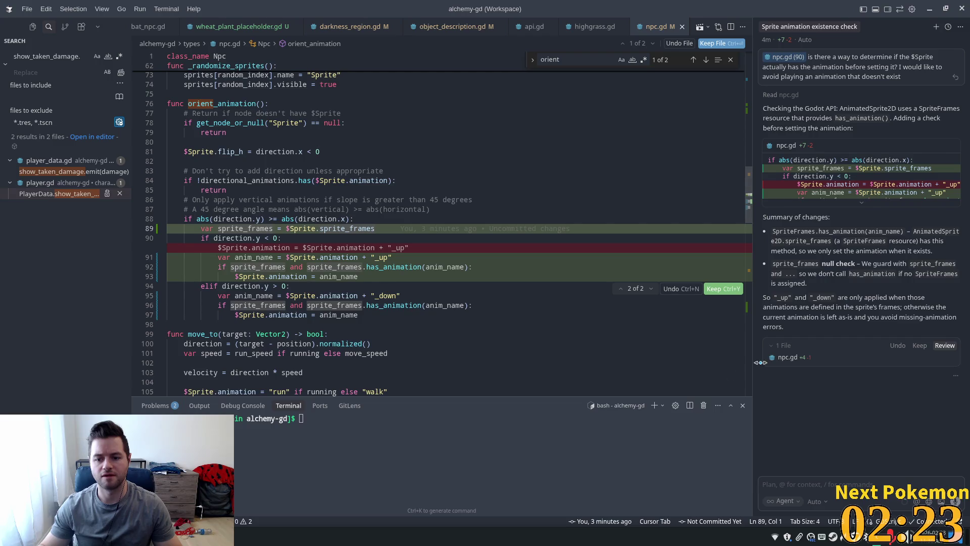
Step: Keep the remaining _up has_animation change in npc.gd, then switch to Godot
{"action": "left_click", "coordinate": [916, 347]}
{"action": "left_click", "coordinate": [389, 181]}
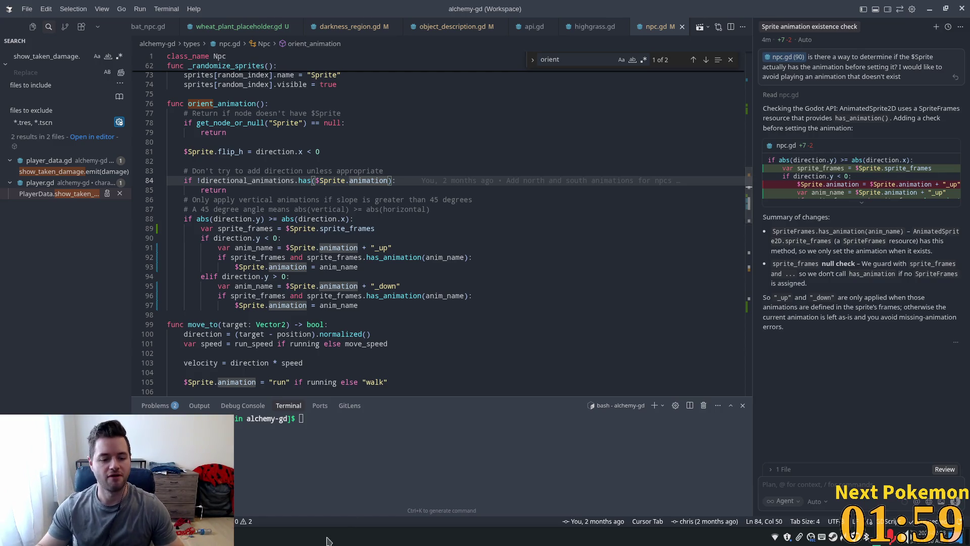
{"action": "key", "text": "alt+Tab"}
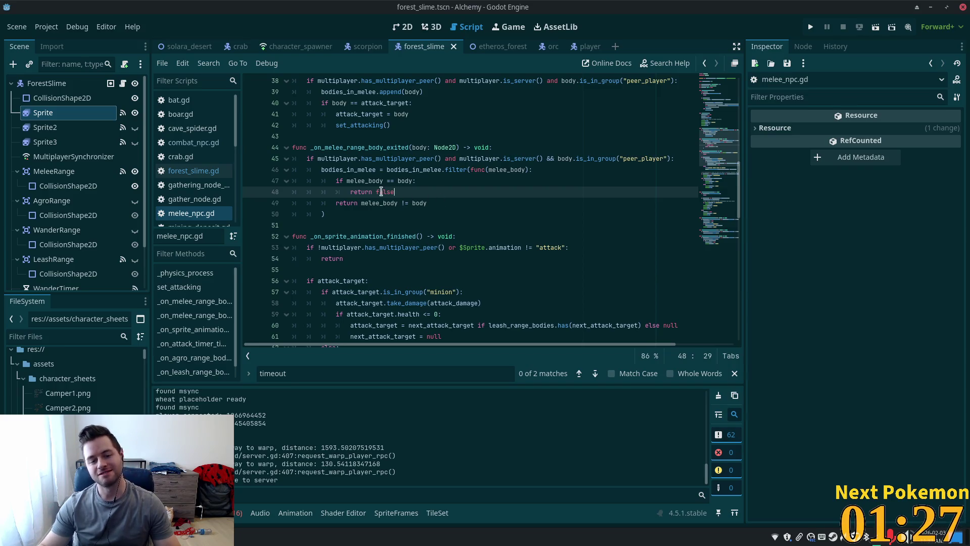
Step: Run the project, QuickLogin both game clients, and attack a pig with the fire skill
{"action": "left_click", "coordinate": [393, 183]}
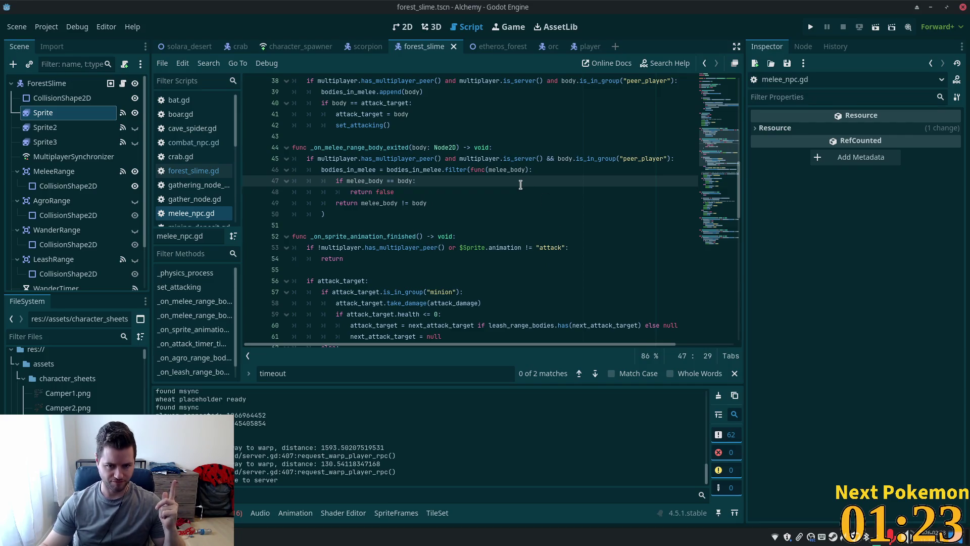
{"action": "left_click", "coordinate": [812, 29]}
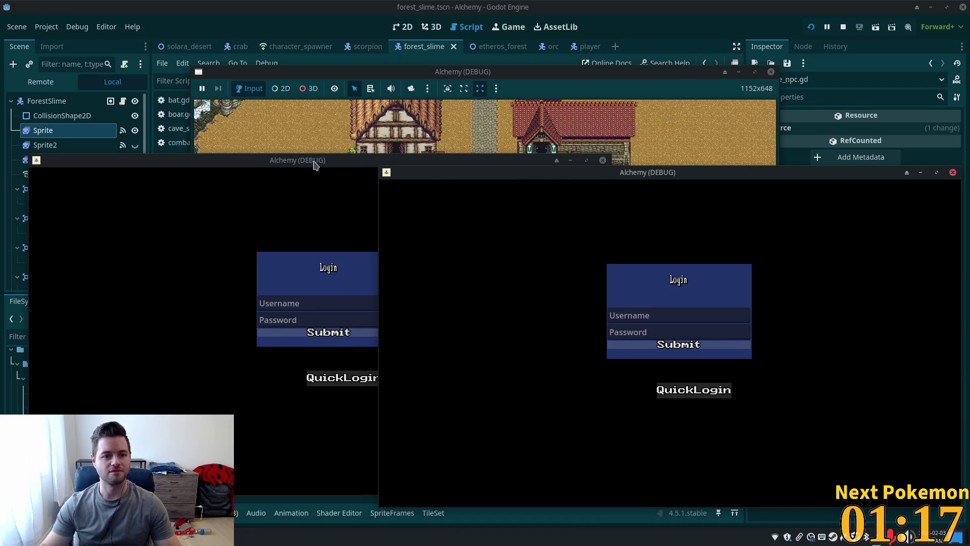
{"action": "left_click_drag", "start_coordinate": [316, 163], "coordinate": [300, 154]}
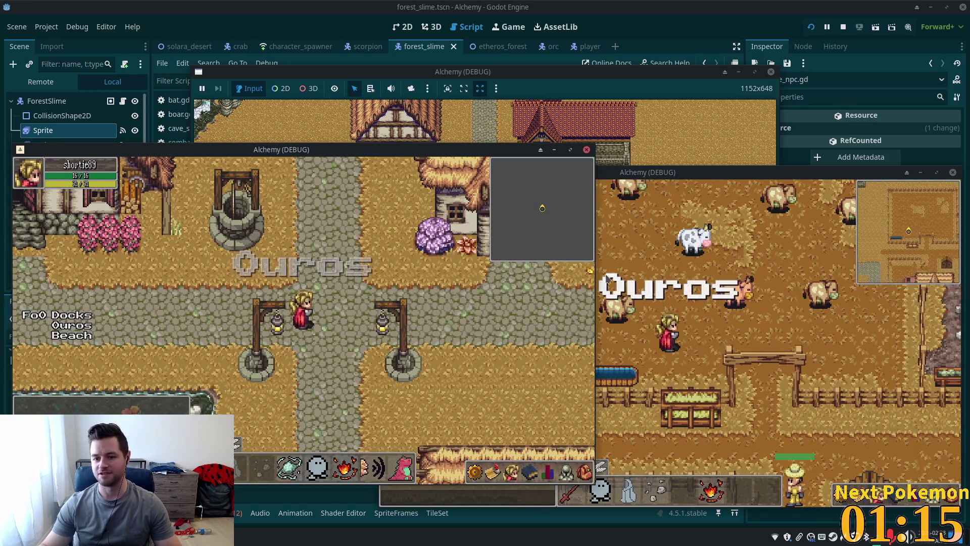
{"action": "left_click", "coordinate": [675, 373]}
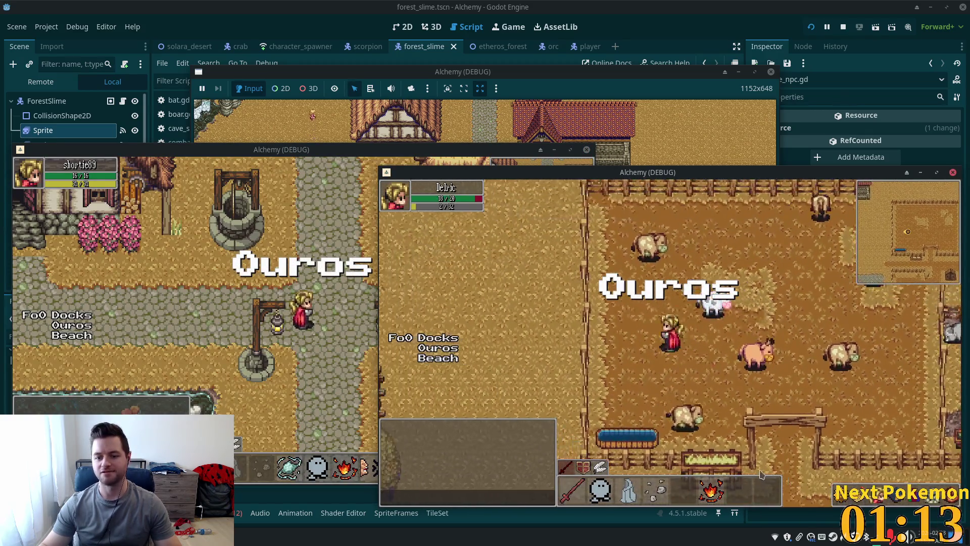
{"action": "left_click", "coordinate": [711, 492]}
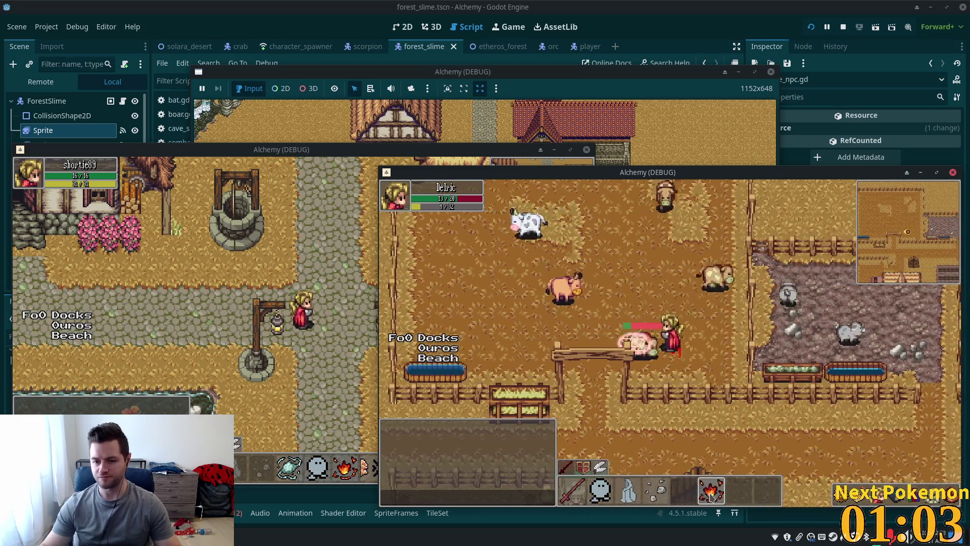
{"action": "left_click", "coordinate": [674, 337]}
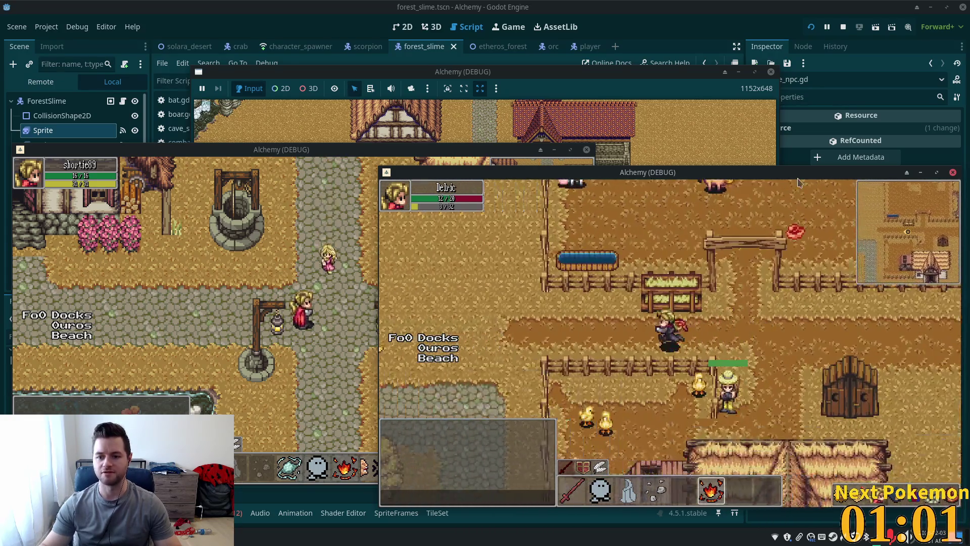
Step: Walk north through Etheros Forest to the slime clearing and cast Heat Wave at a slime
{"action": "key", "text": "s"}
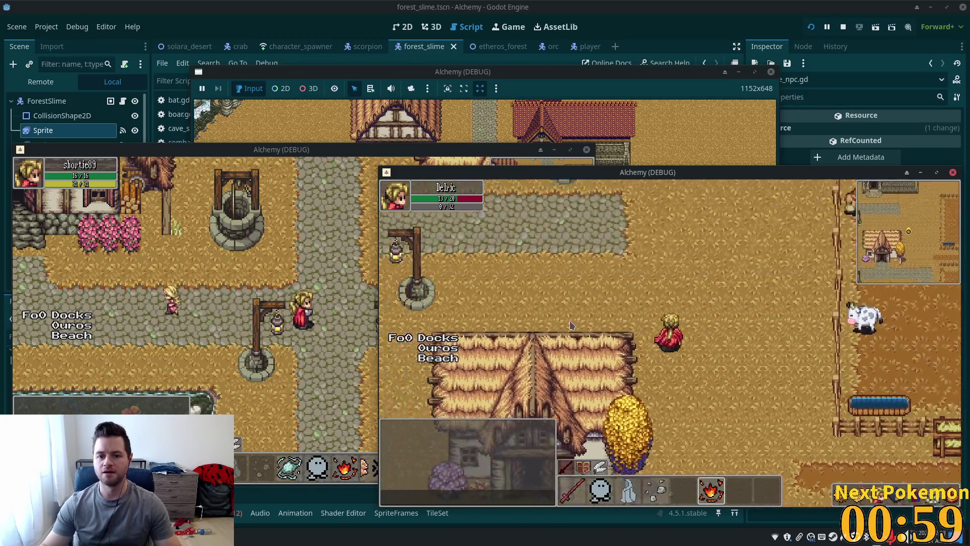
{"action": "key", "text": "w"}
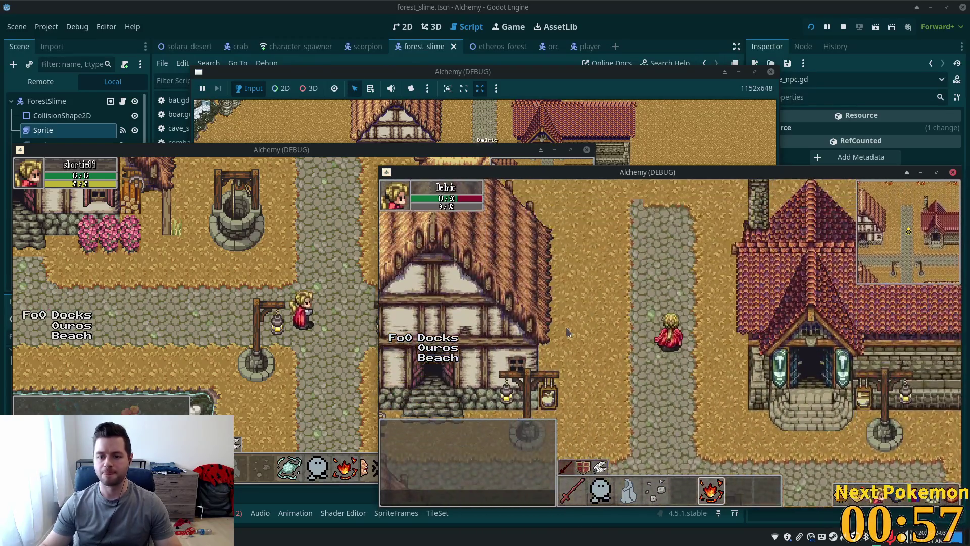
{"action": "key", "text": "w"}
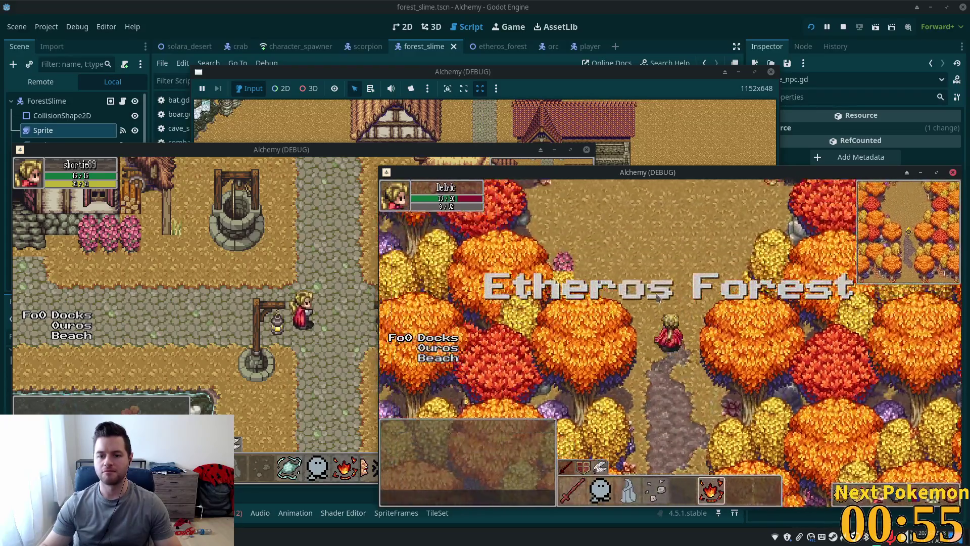
{"action": "key", "text": "w"}
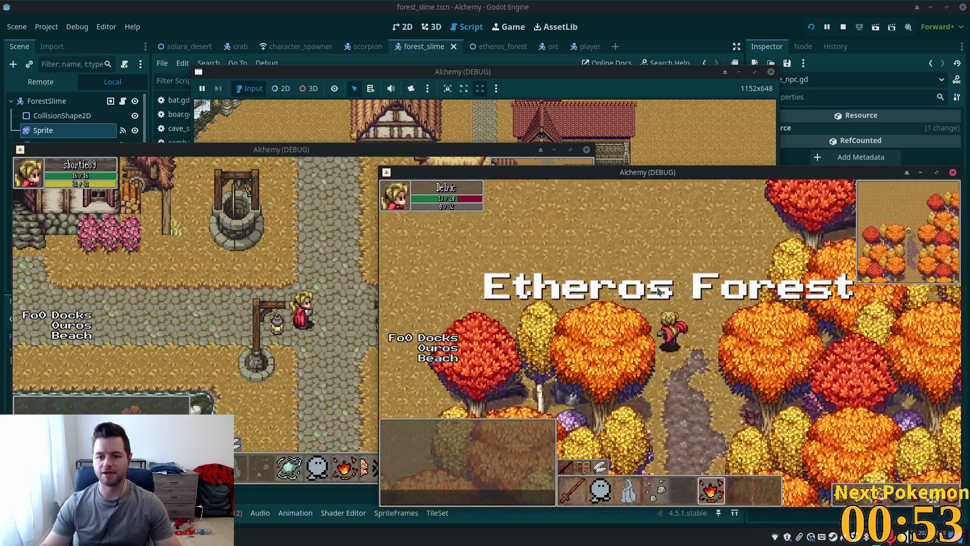
{"action": "key", "text": "w"}
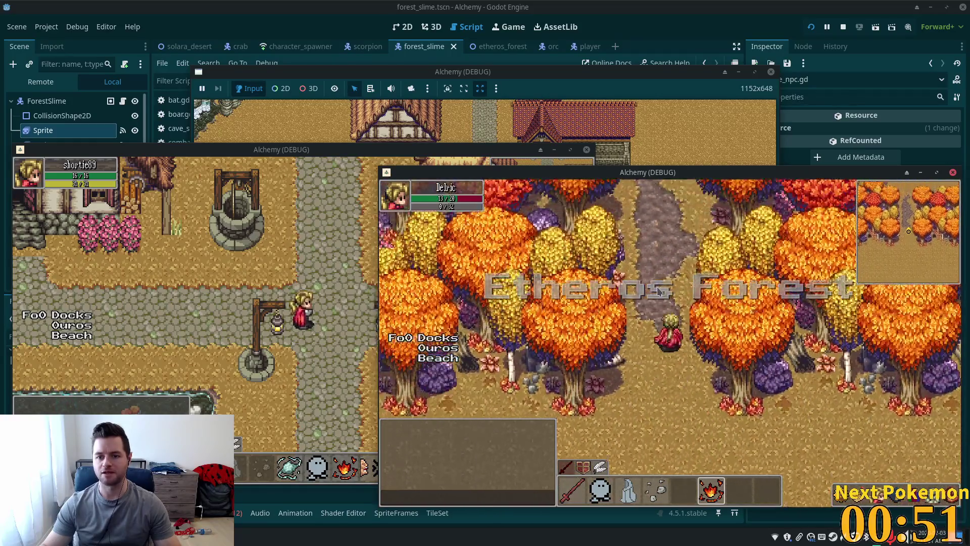
{"action": "key", "text": "w"}
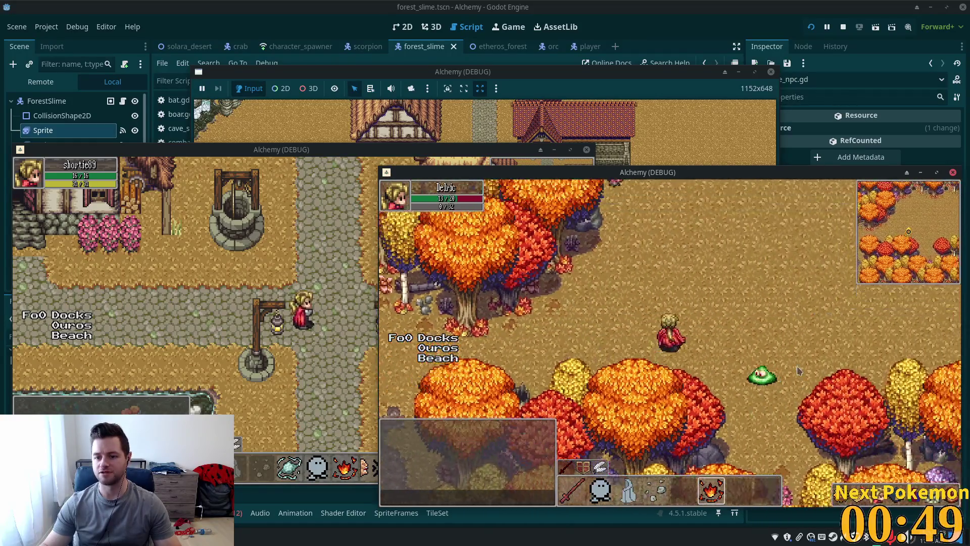
{"action": "key", "text": "w"}
{"action": "key", "text": "a"}
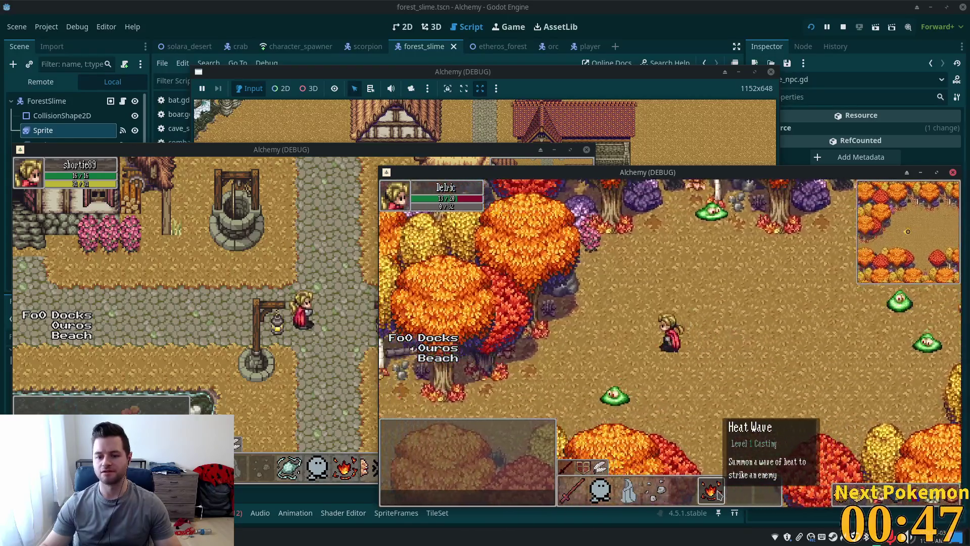
{"action": "key", "text": "w"}
{"action": "key", "text": "a"}
{"action": "left_click", "coordinate": [719, 495]}
Step: Maneuver around the Forest Slime and hit it with Heat Wave, bringing it to 80% health
{"action": "key", "text": "w"}
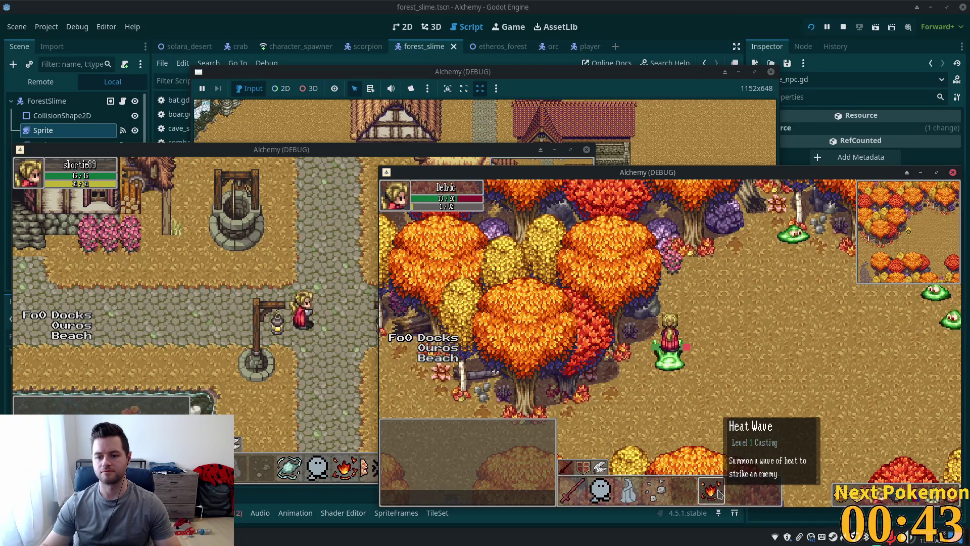
{"action": "key", "text": "d"}
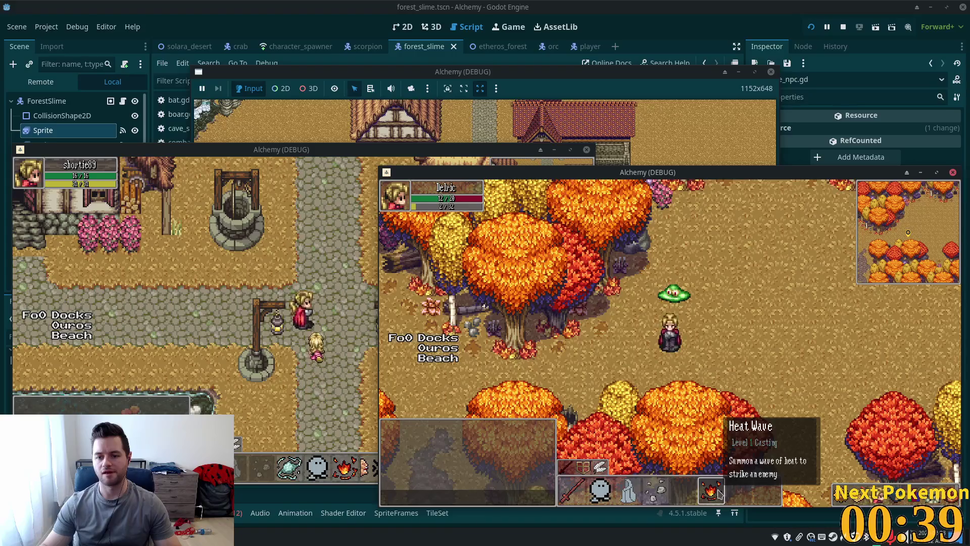
{"action": "key", "text": "d"}
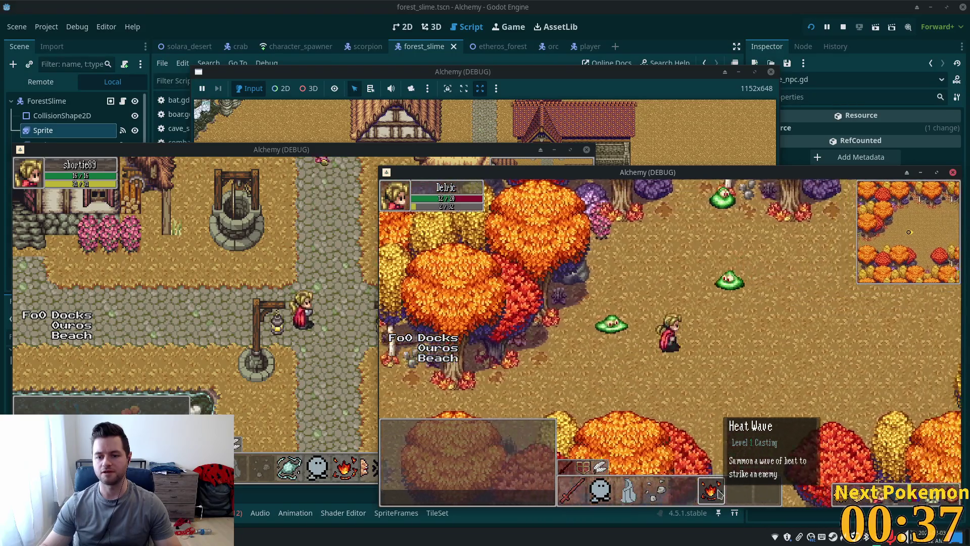
{"action": "key", "text": "w"}
{"action": "key", "text": "a"}
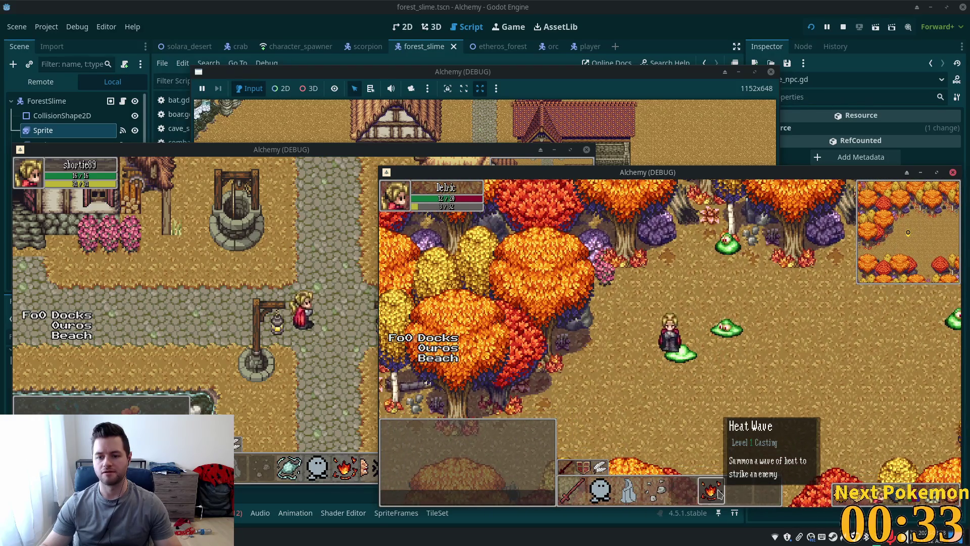
{"action": "key", "text": "s"}
{"action": "left_click", "coordinate": [720, 494]}
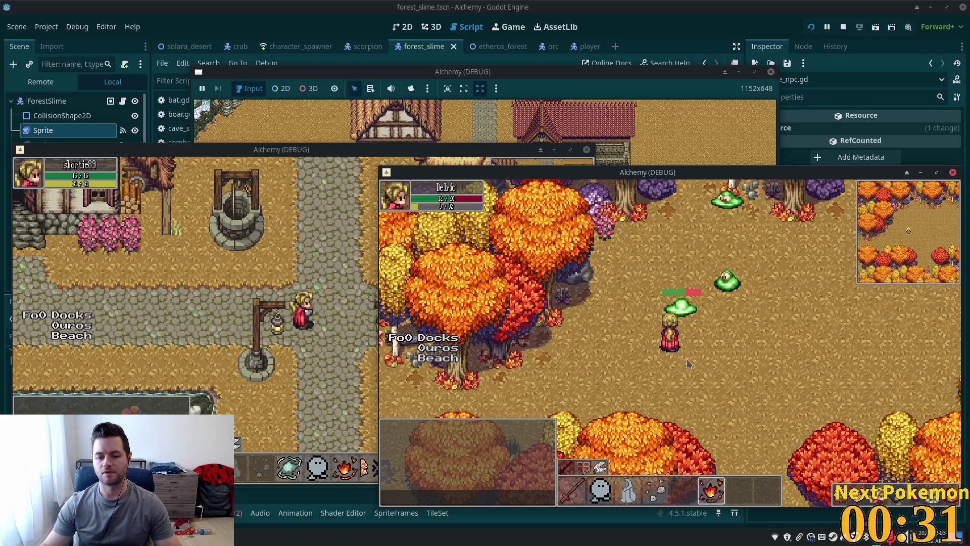
{"action": "left_click", "coordinate": [730, 305]}
{"action": "key", "text": "d"}
{"action": "key", "text": "s"}
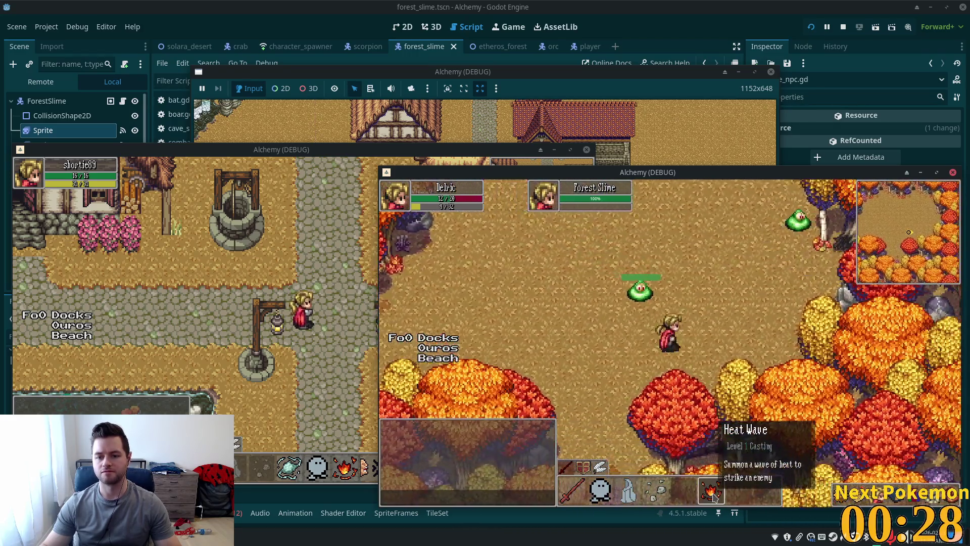
{"action": "left_click", "coordinate": [714, 496]}
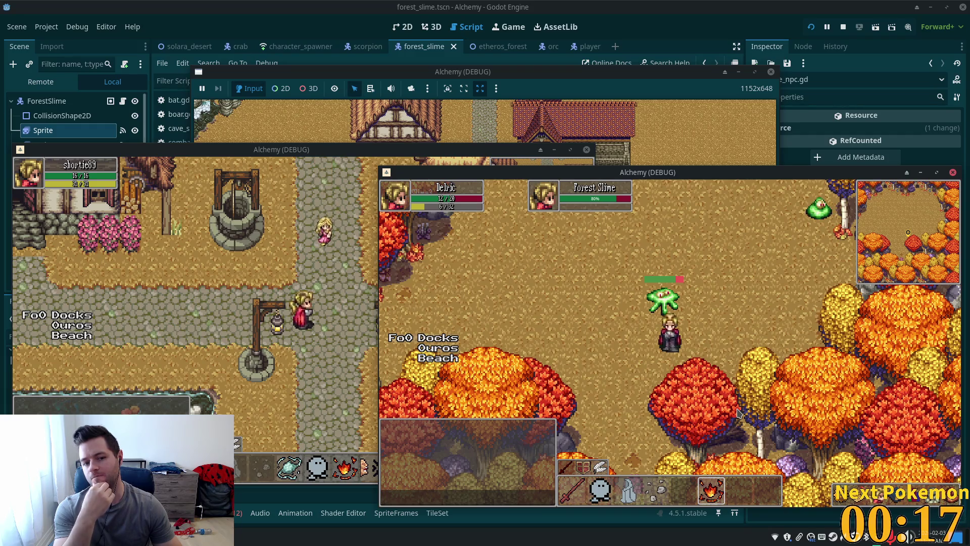
Step: Circle the Forest Slime with the arrow keys, closing in to attack and backing away
{"action": "key", "text": "Left"}
{"action": "key", "text": "Up"}
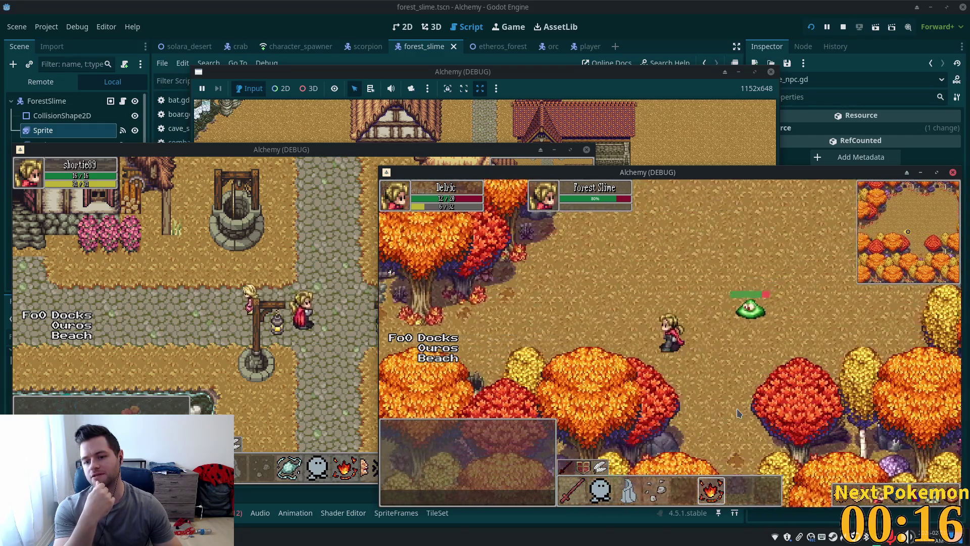
{"action": "key", "text": "Left"}
{"action": "key", "text": "Up"}
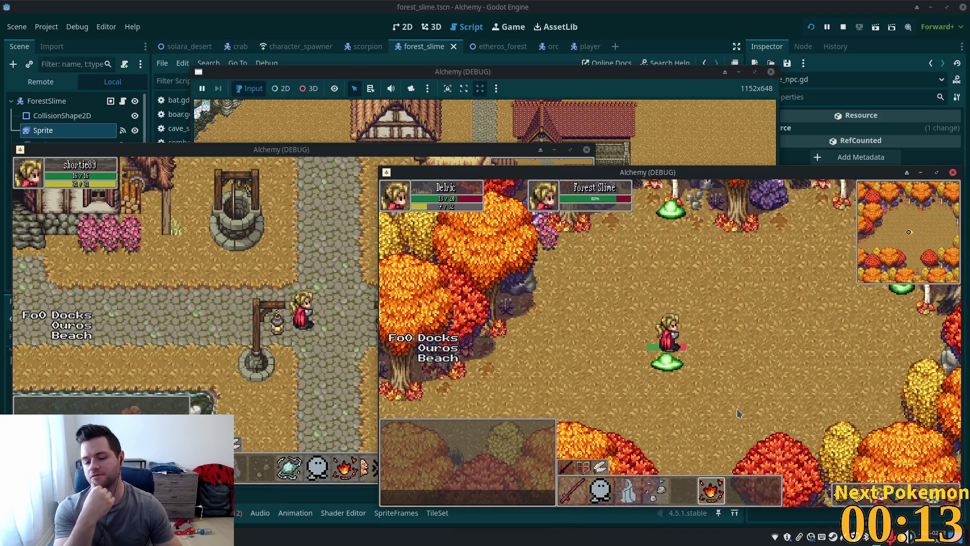
{"action": "key", "text": "Right"}
{"action": "key", "text": "Down"}
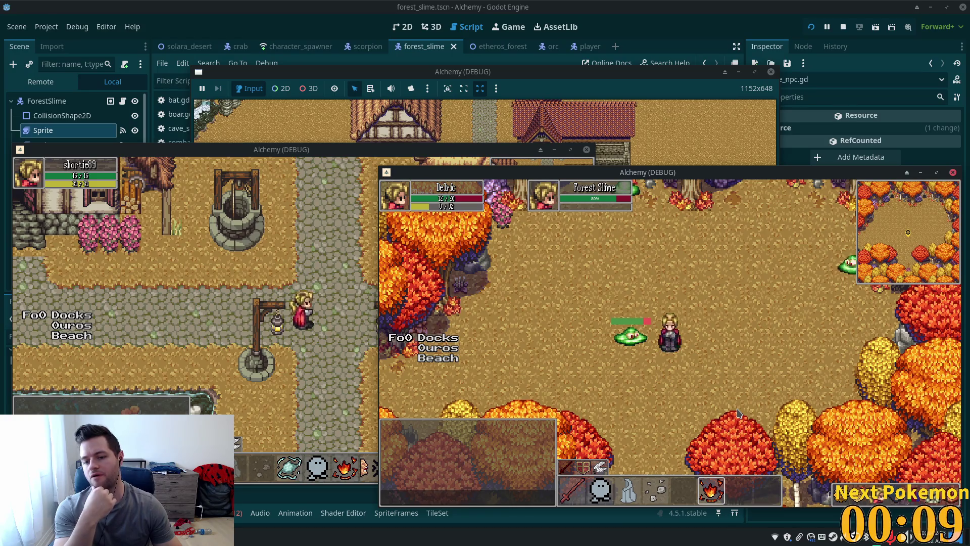
{"action": "key", "text": "Left"}
{"action": "key", "text": "Down"}
{"action": "key", "text": "Left"}
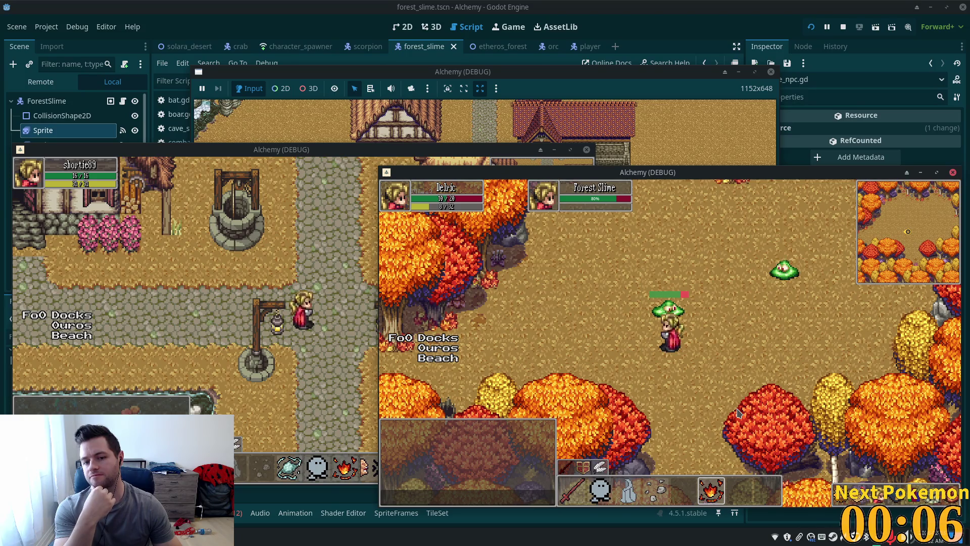
{"action": "key", "text": "Up"}
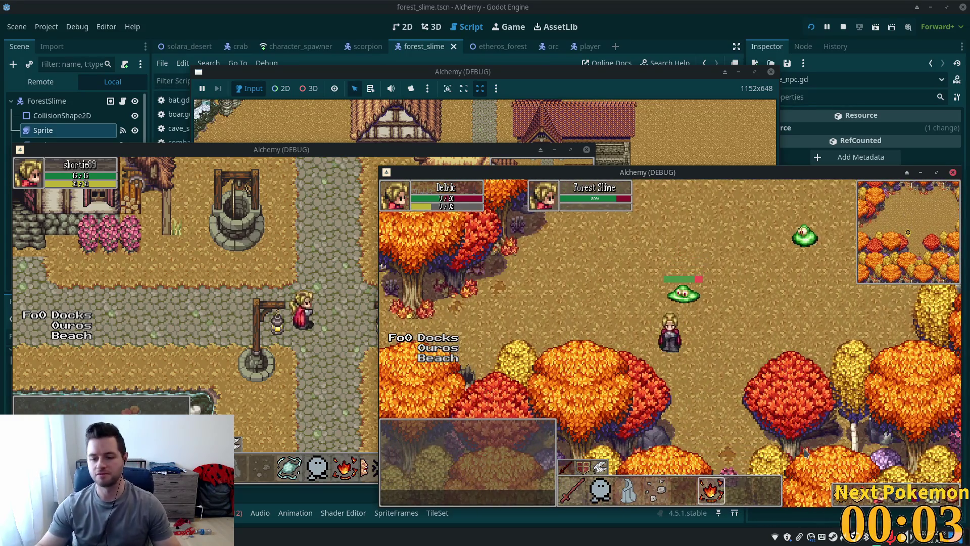
{"action": "key", "text": "Up"}
{"action": "key", "text": "Right"}
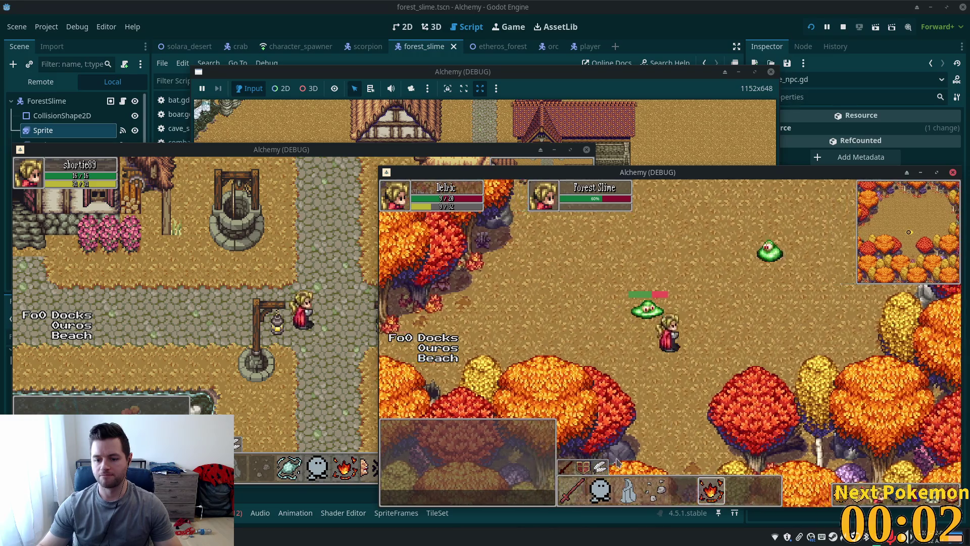
{"action": "key", "text": "Up"}
{"action": "key", "text": "Left"}
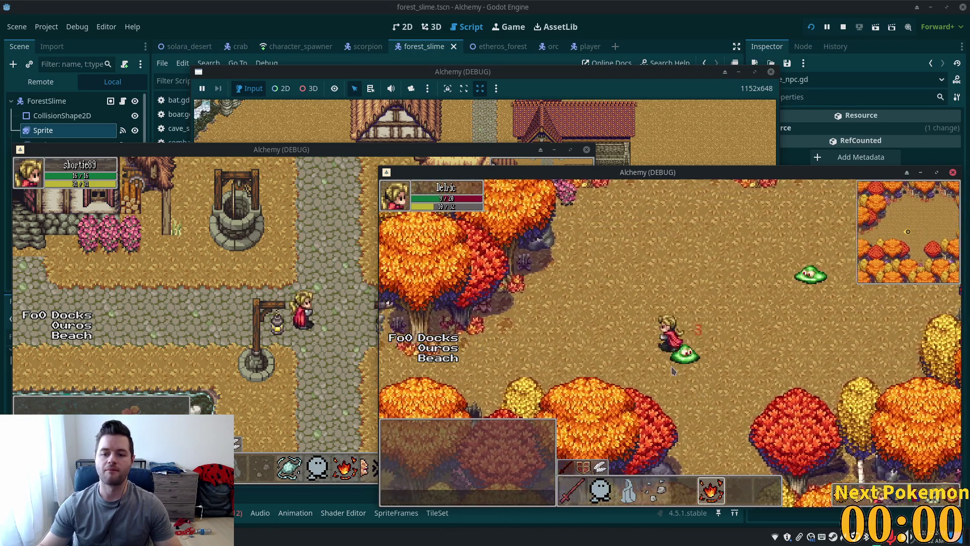
{"action": "key", "text": "Left"}
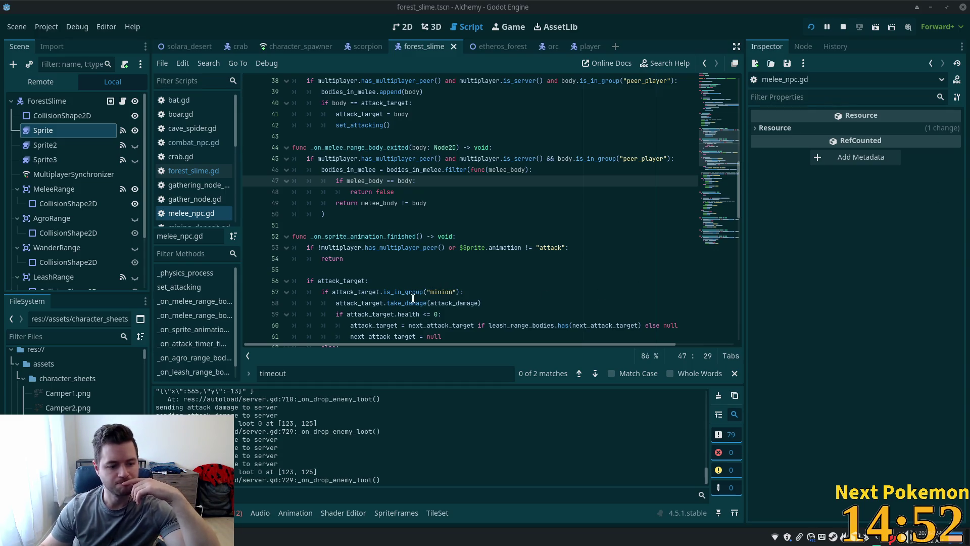
Step: Return to npc.gd in Cursor and inspect the direction and sprite_frames lines
{"action": "mouse_move", "coordinate": [412, 287]}
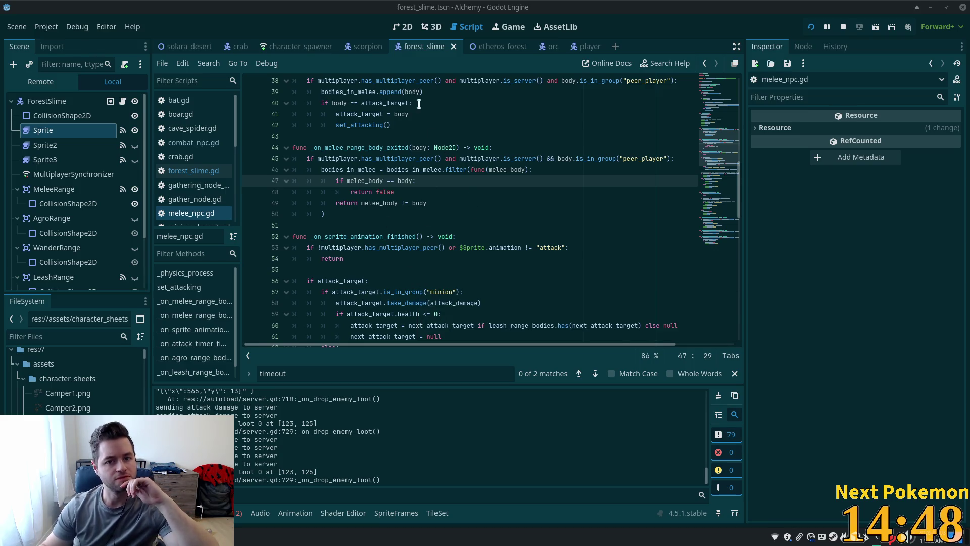
{"action": "key", "text": "alt+Tab"}
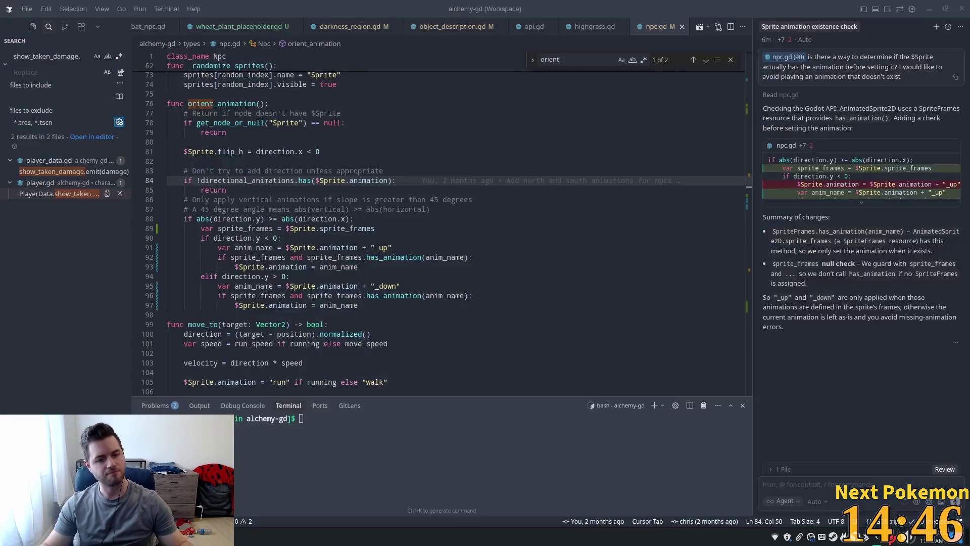
{"action": "left_click", "coordinate": [381, 228]}
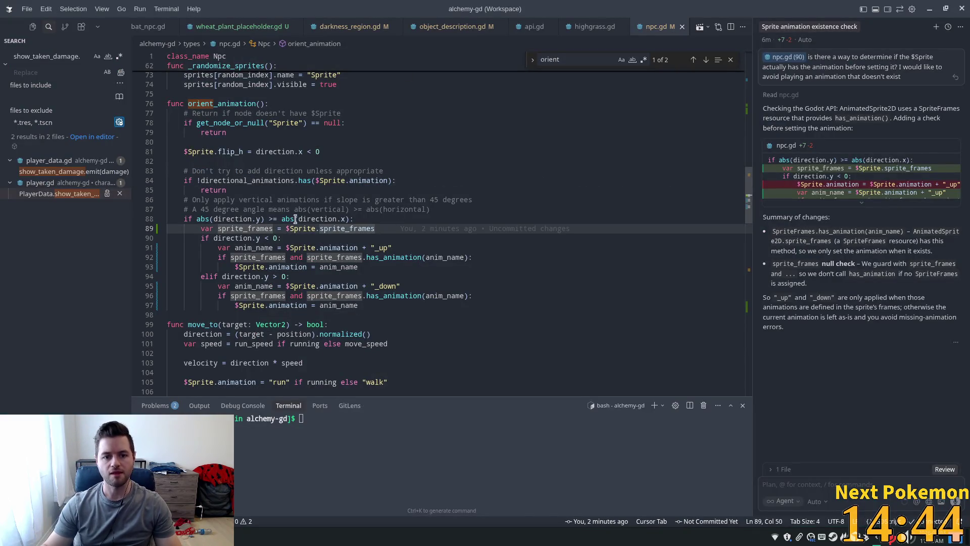
{"action": "left_click", "coordinate": [319, 219]}
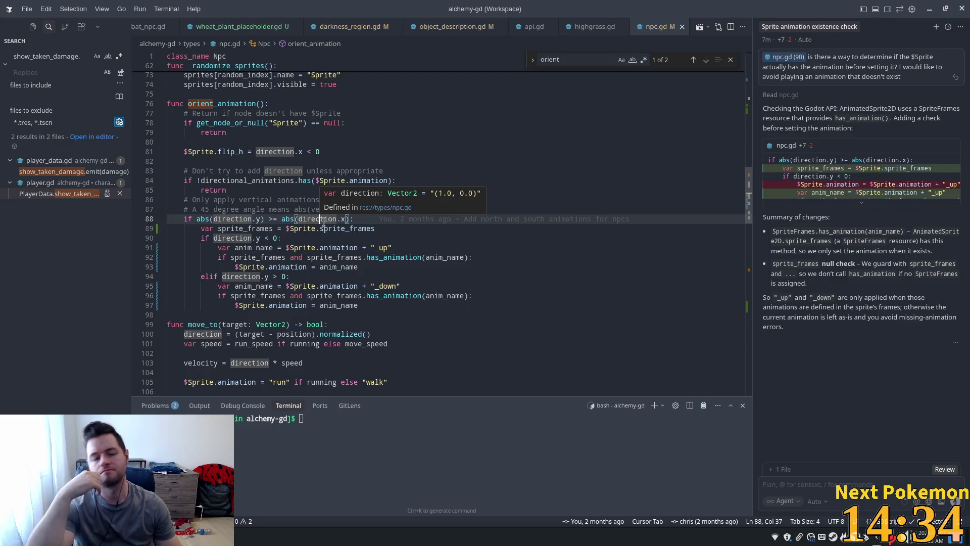
Step: Add print("orienting animation") and print("sprite animation: ", $Sprite.animation) under orient_animation's header, then save
{"action": "left_click", "coordinate": [304, 105]}
{"action": "scroll", "coordinate": [344, 119], "scroll_direction": "up", "scroll_amount": 1}
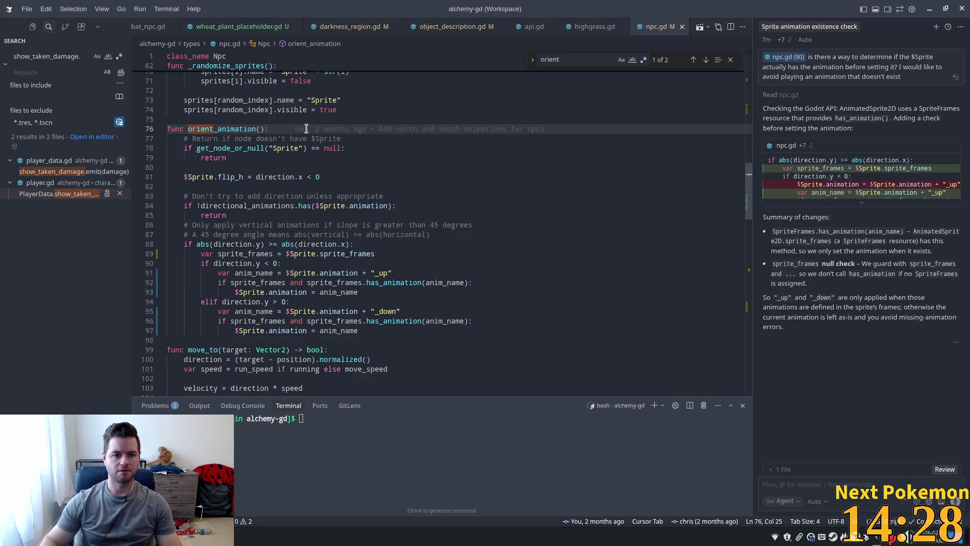
{"action": "key", "text": "Return"}
{"action": "type", "text": "print(\"orienting animation\")"}
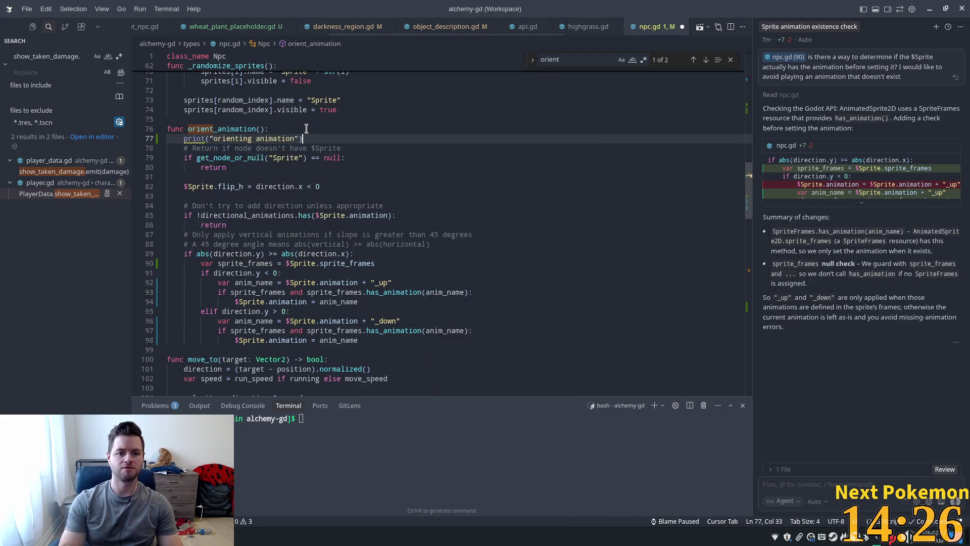
{"action": "key", "text": "Return"}
{"action": "type", "text": "print(\"sprite animation: \", $Sprite.animation)"}
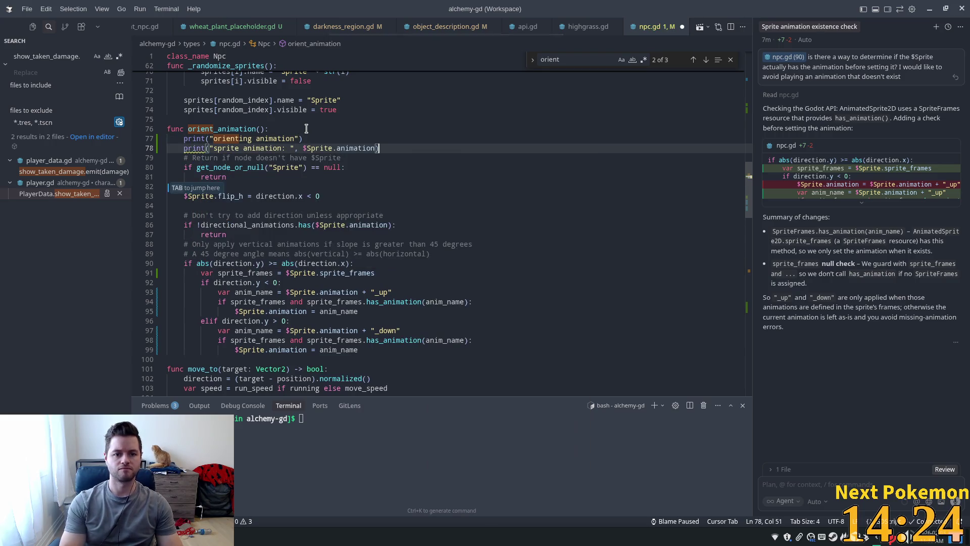
{"action": "key", "text": "ctrl+s"}
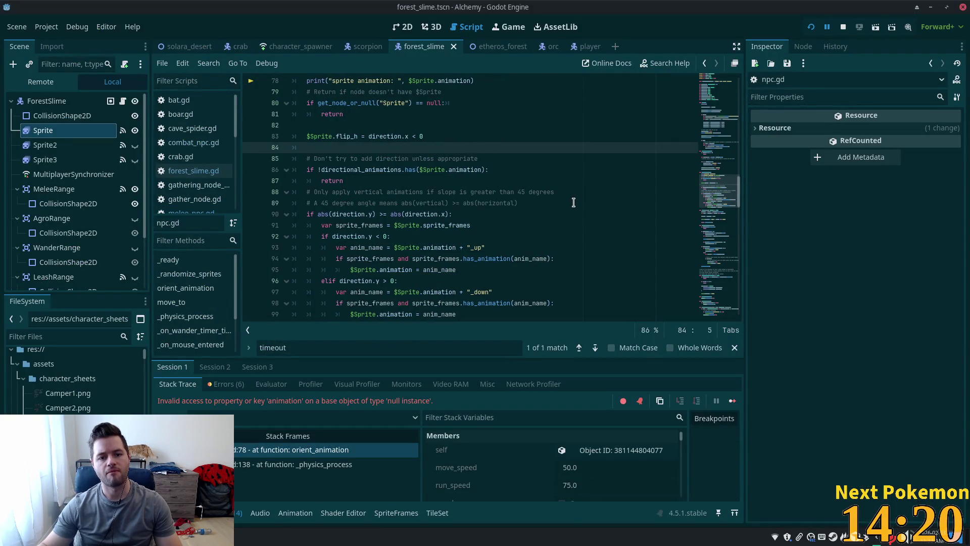
Step: Rerun the game with F5, then select the two debug print lines at lines 77–78
{"action": "key", "text": "F5"}
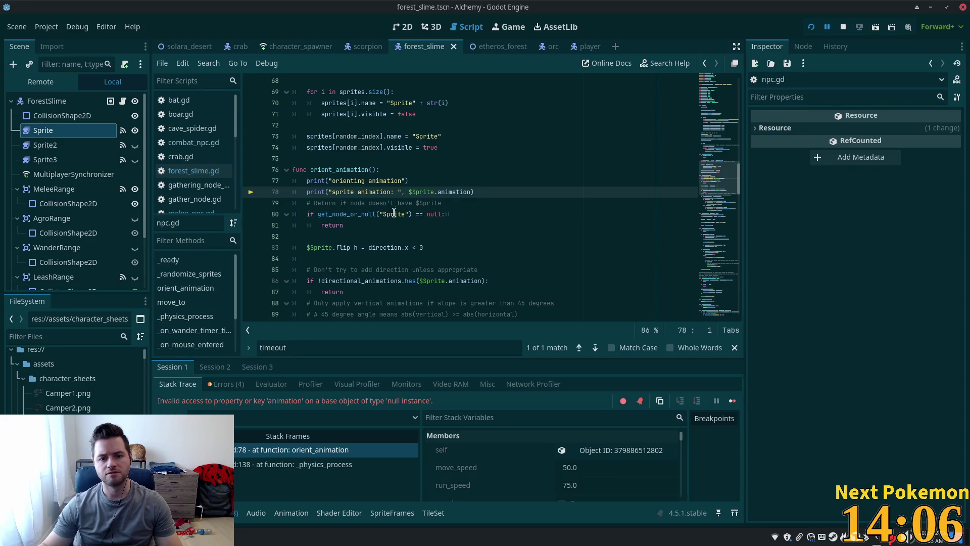
{"action": "left_click", "coordinate": [324, 213]}
{"action": "left_click", "coordinate": [480, 181]}
{"action": "left_click_drag", "start_coordinate": [478, 192], "coordinate": [306, 180]}
{"action": "key", "text": "ctrl+c"}
Step: Move both debug prints below the Sprite null-check return, then relaunch the game
{"action": "key", "text": "BackSpace"}
{"action": "key", "text": "BackSpace"}
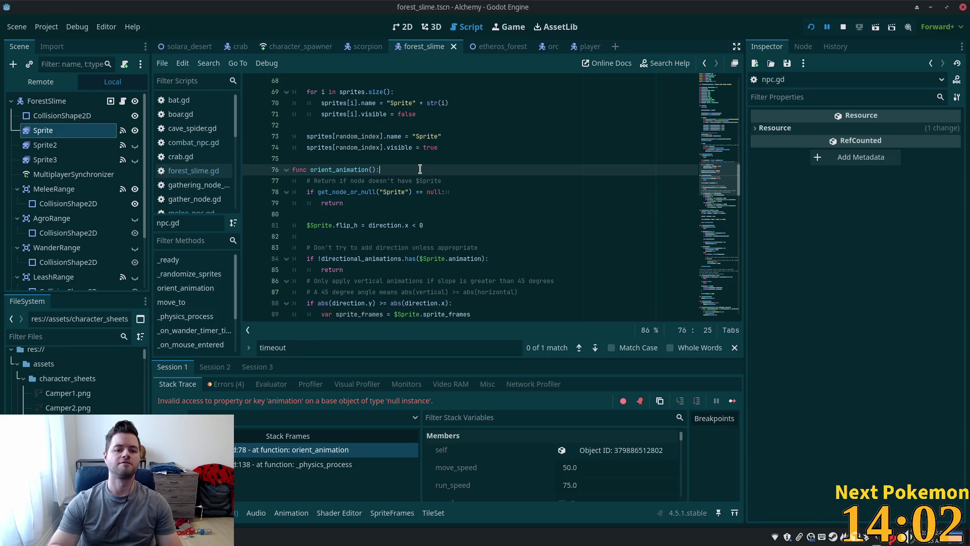
{"action": "key", "text": "Down"}
{"action": "key", "text": "Down"}
{"action": "key", "text": "Down"}
{"action": "key", "text": "Return"}
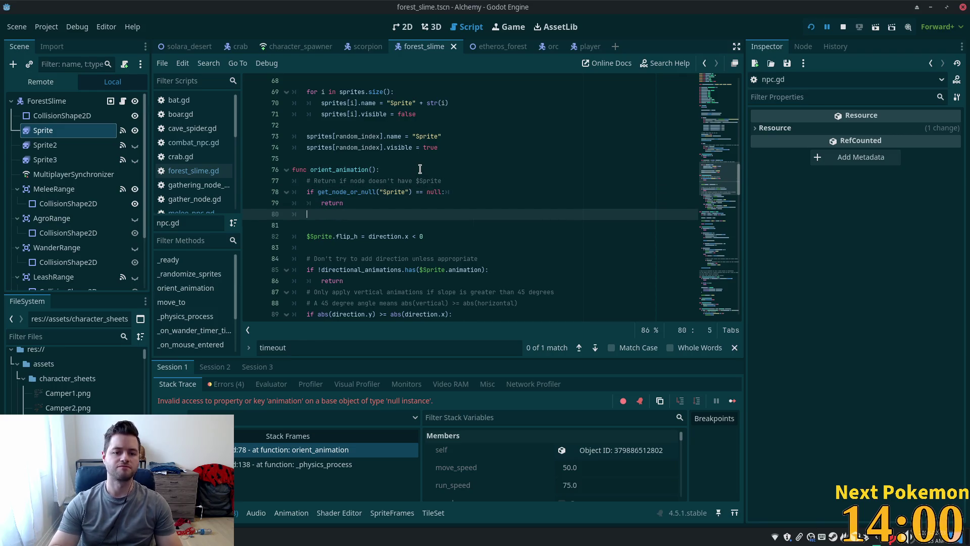
{"action": "key", "text": "ctrl+v"}
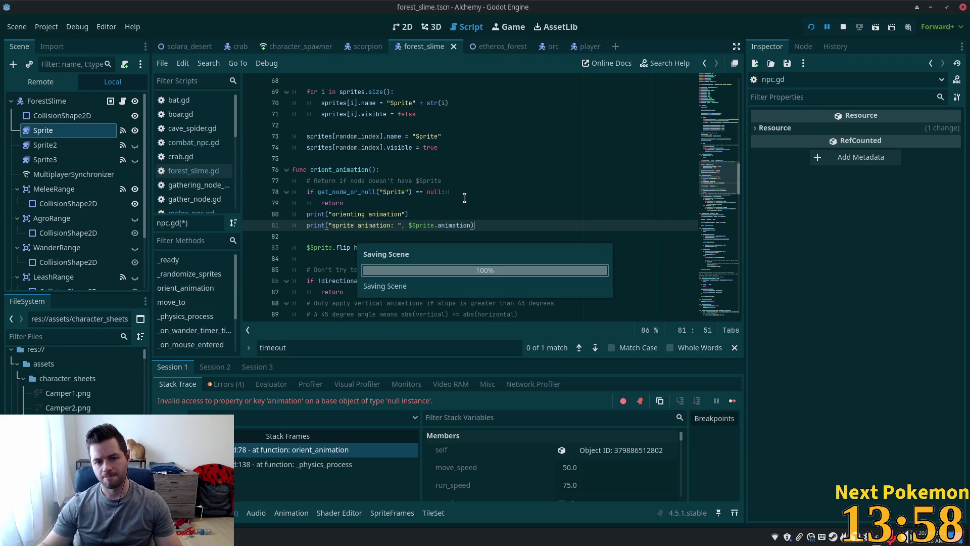
{"action": "left_click", "coordinate": [465, 202]}
{"action": "left_click", "coordinate": [811, 29]}
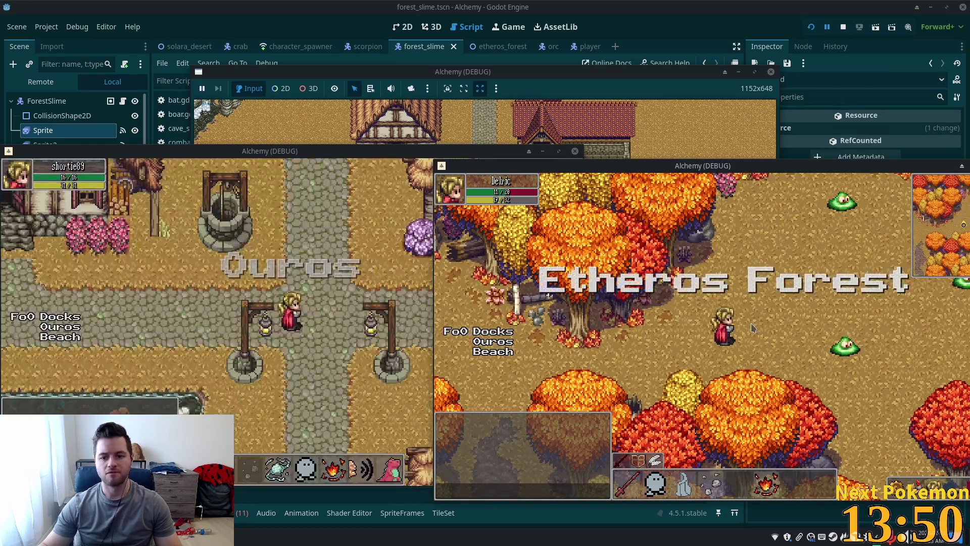
Step: Arrange the game windows, cast fire at a Forest Slime, then check Output and stop the game
{"action": "left_click_drag", "start_coordinate": [277, 151], "coordinate": [295, 77]}
{"action": "left_click", "coordinate": [803, 350]}
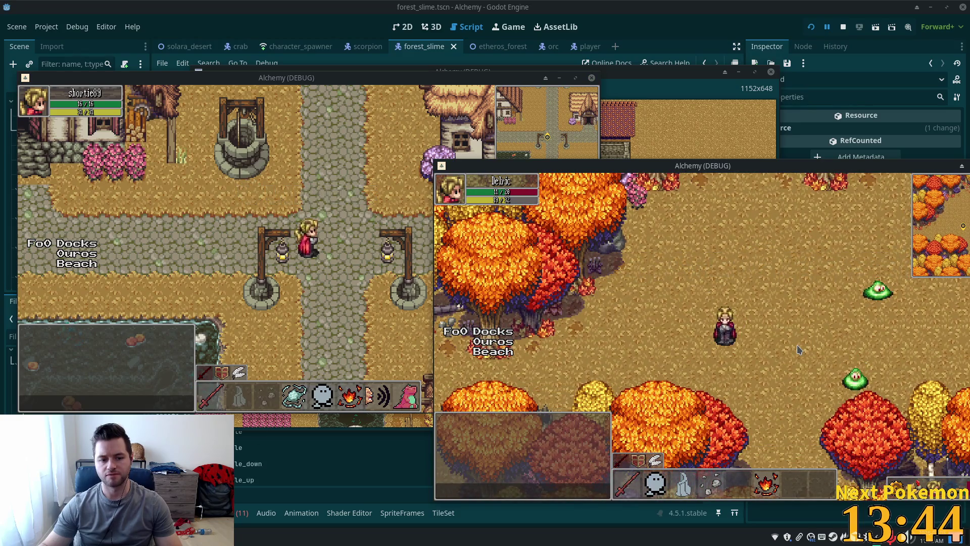
{"action": "left_click", "coordinate": [914, 386]}
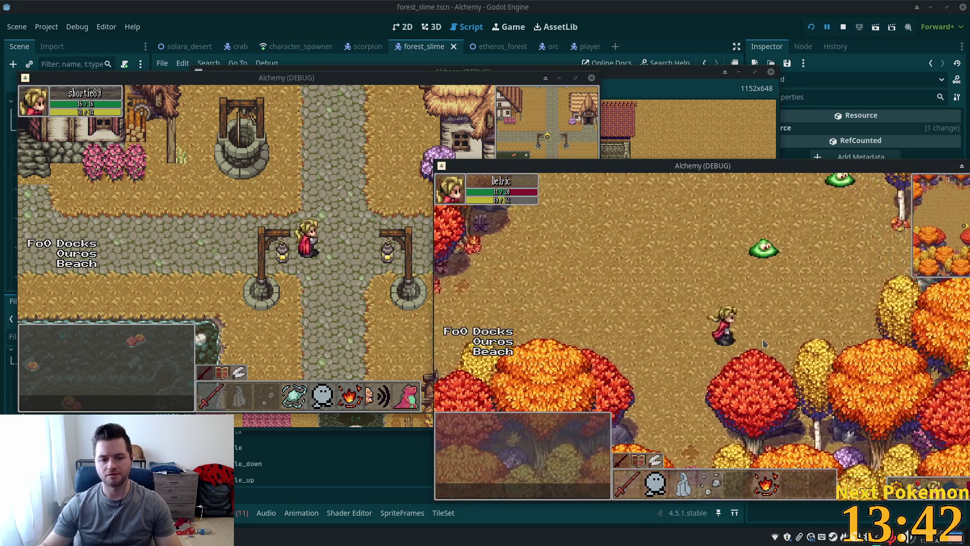
{"action": "left_click", "coordinate": [700, 287]}
{"action": "left_click", "coordinate": [701, 287]}
{"action": "left_click", "coordinate": [773, 493]}
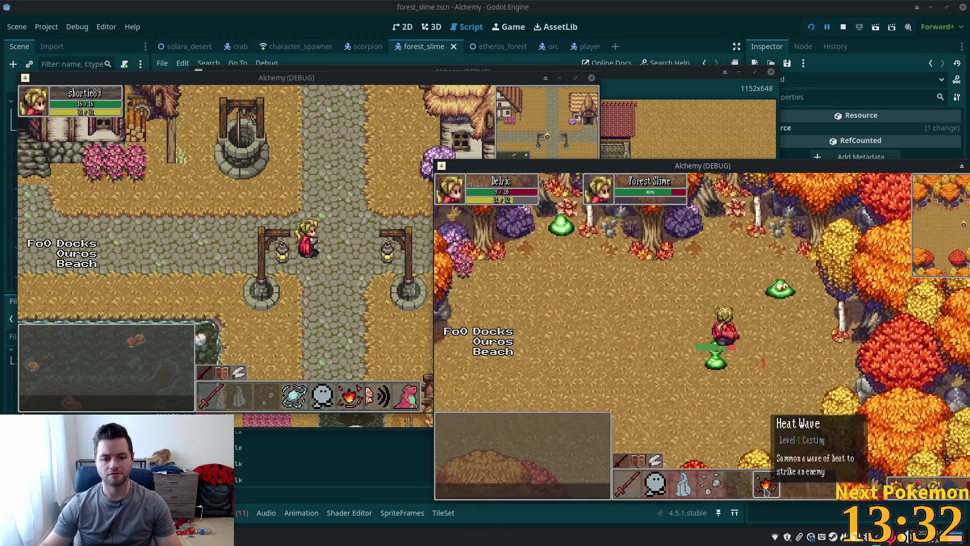
{"action": "left_click", "coordinate": [272, 479]}
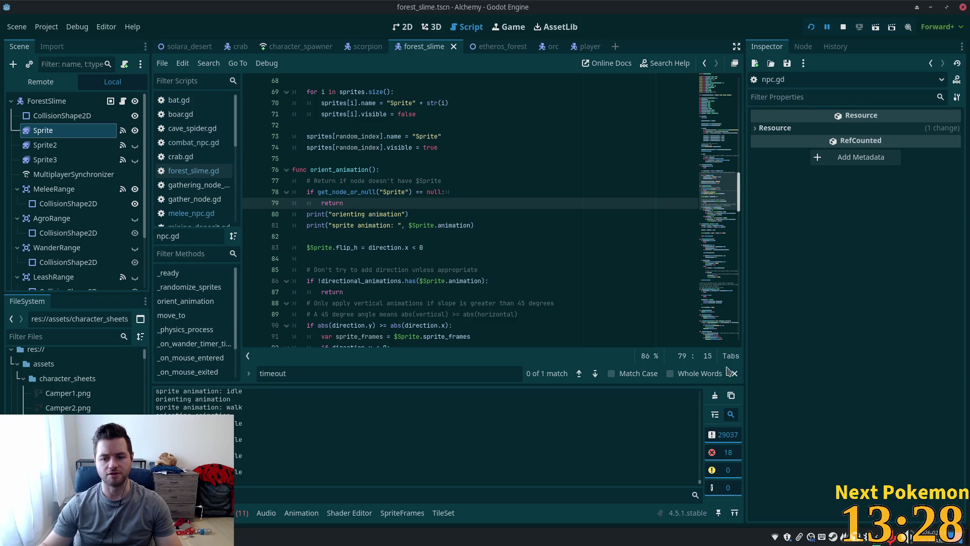
{"action": "left_click", "coordinate": [843, 28]}
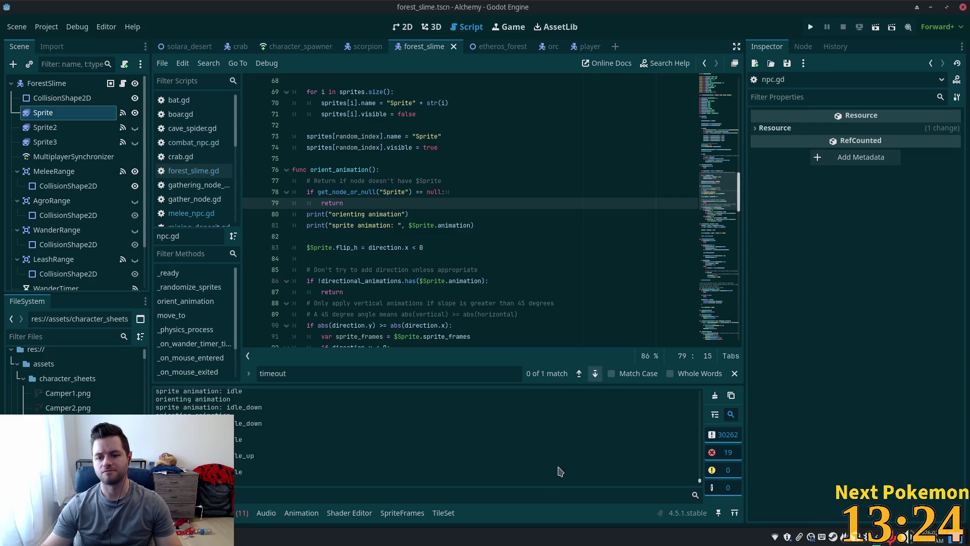
{"action": "left_click", "coordinate": [715, 395]}
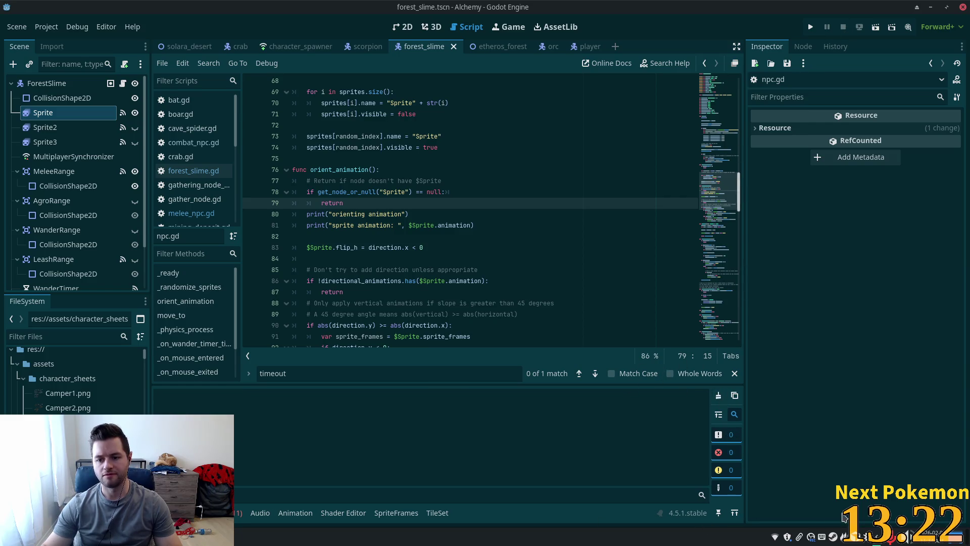
{"action": "left_click", "coordinate": [420, 181]}
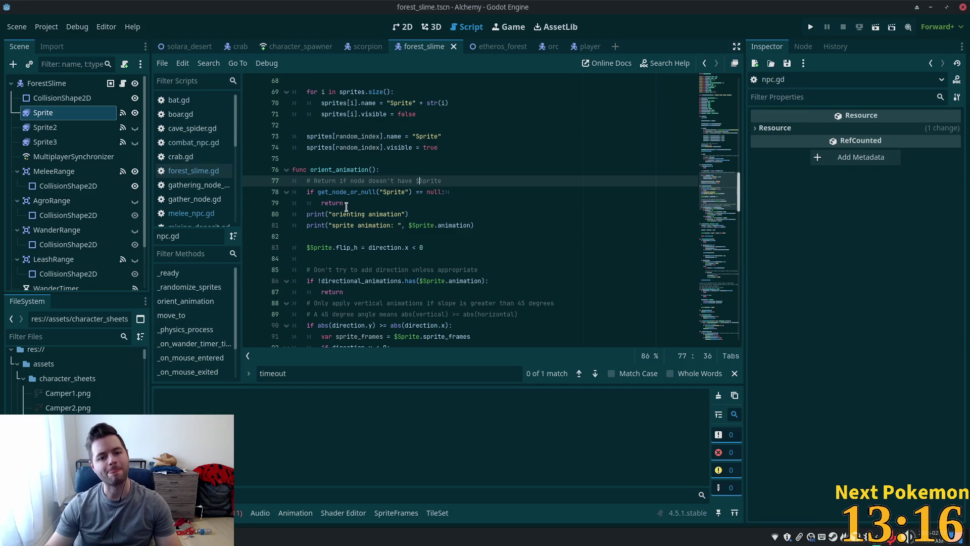
{"action": "left_click", "coordinate": [355, 204]}
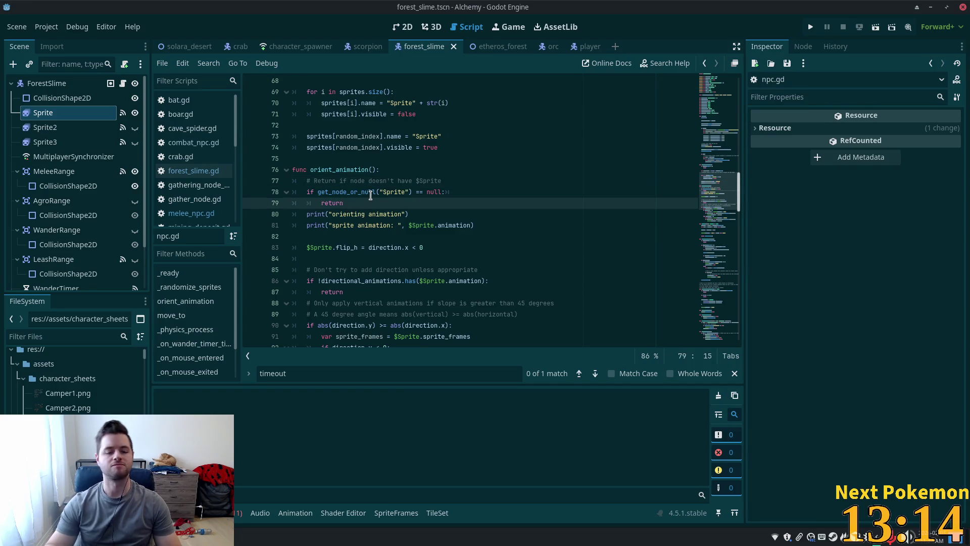
{"action": "key", "text": "Return"}
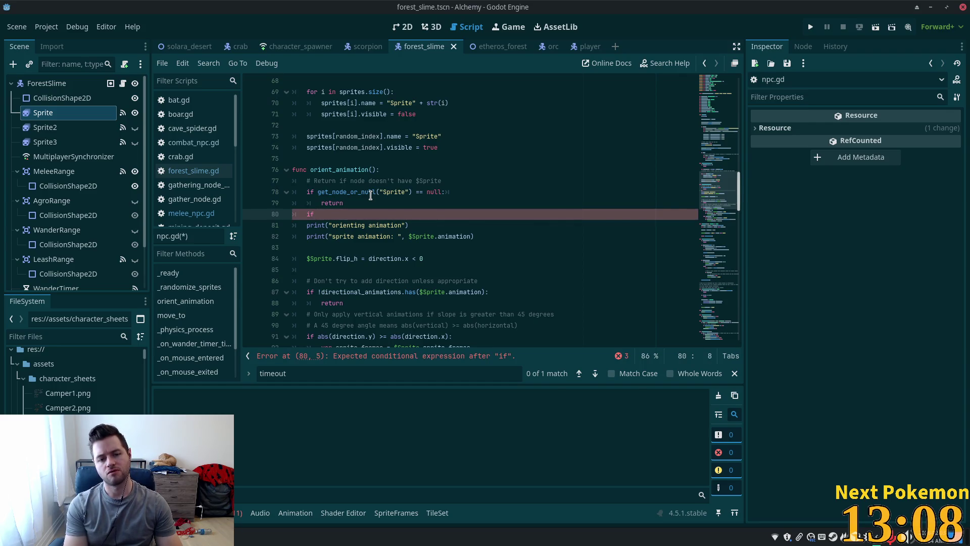
{"action": "type", "text": "if"}
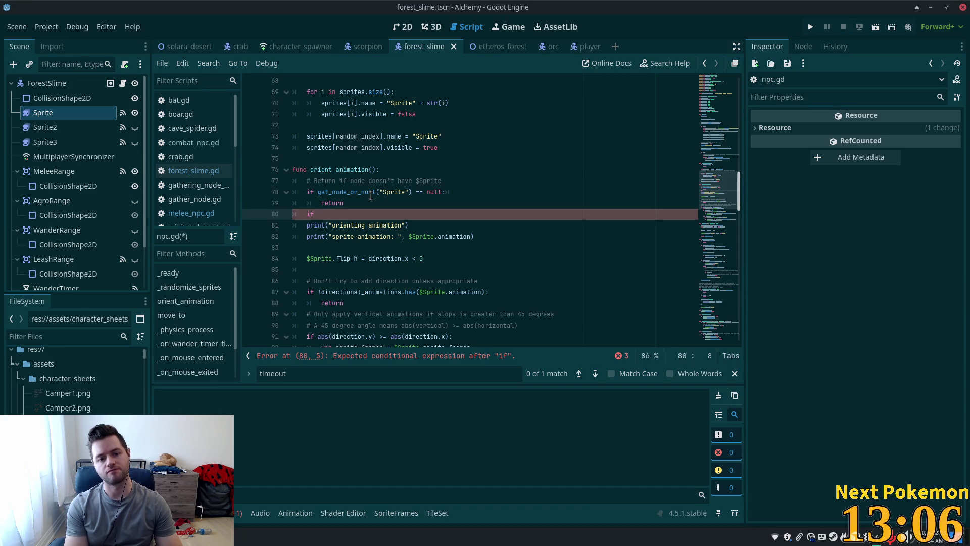
{"action": "type", "text": "$sp"}
{"action": "type", "text": "i"}
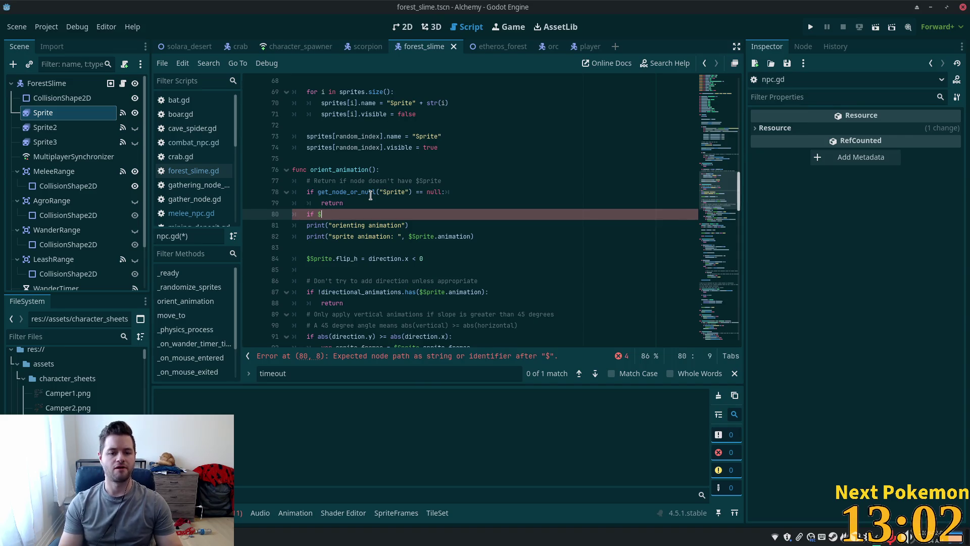
{"action": "key", "text": "shift+Home"}
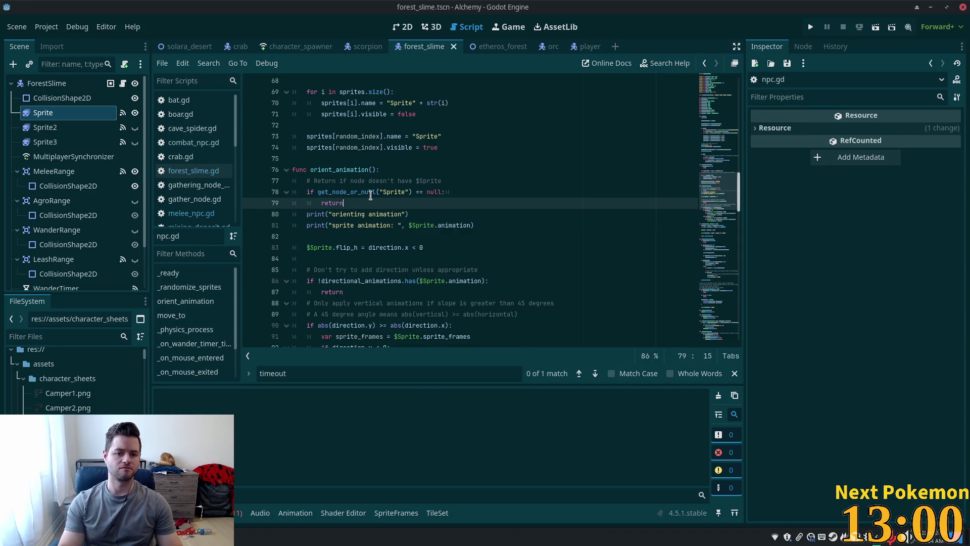
{"action": "key", "text": "alt+Tab"}
{"action": "left_click", "coordinate": [309, 158]}
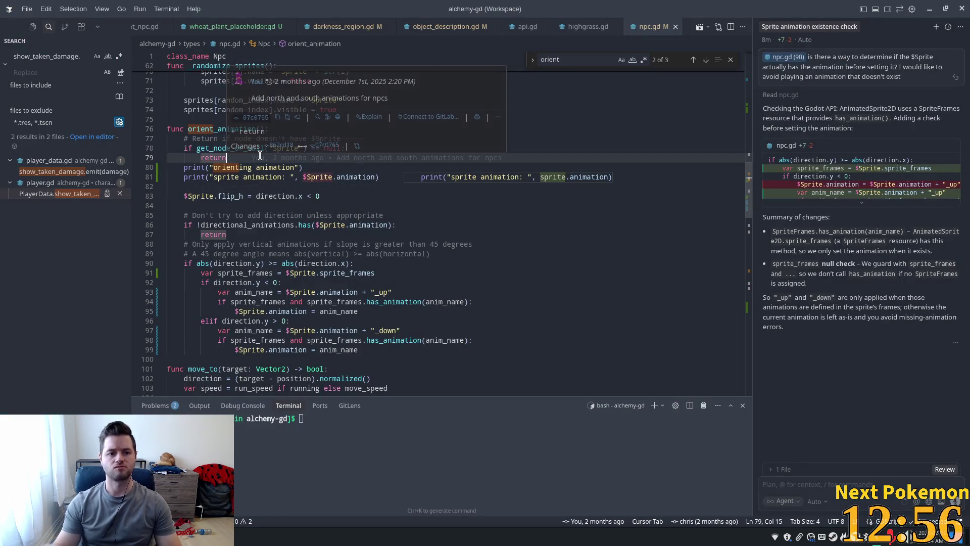
Step: Add a checking-for-attack comment and accept the if $Sprite.animation.contains("attack") suggestion
{"action": "key", "text": "Return"}
{"action": "key", "text": "Return"}
{"action": "type", "text": "# S"}
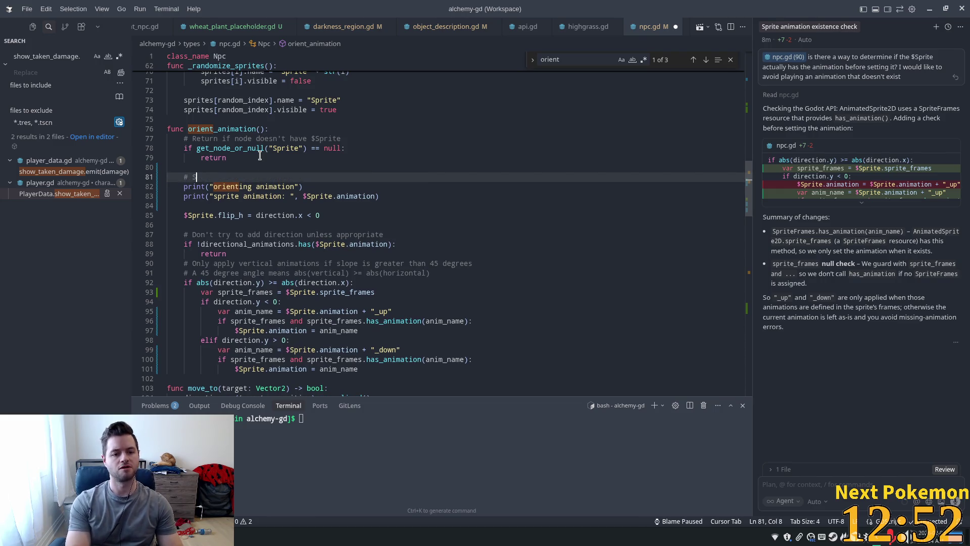
{"action": "type", "text": "eck if animation"}
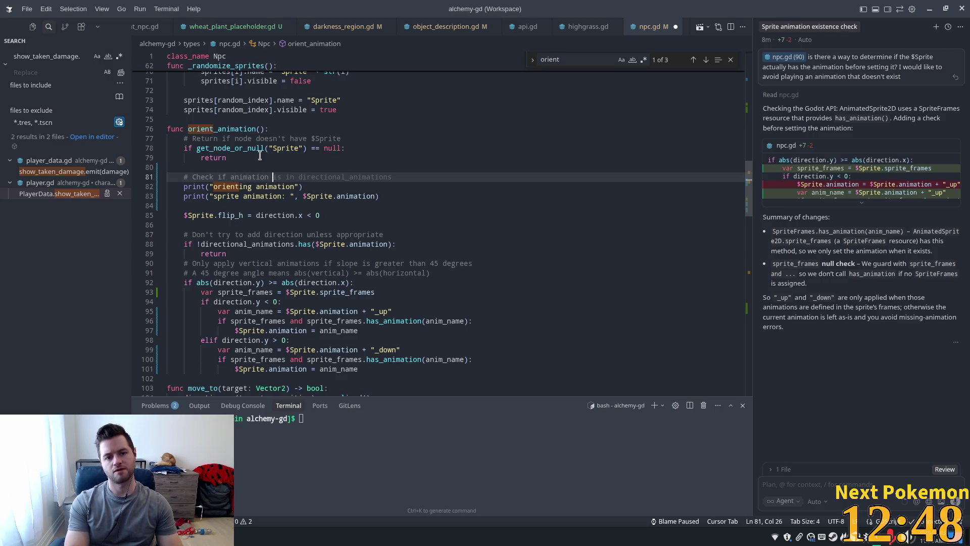
{"action": "type", "text": "cont"}
{"action": "type", "text": "ains"}
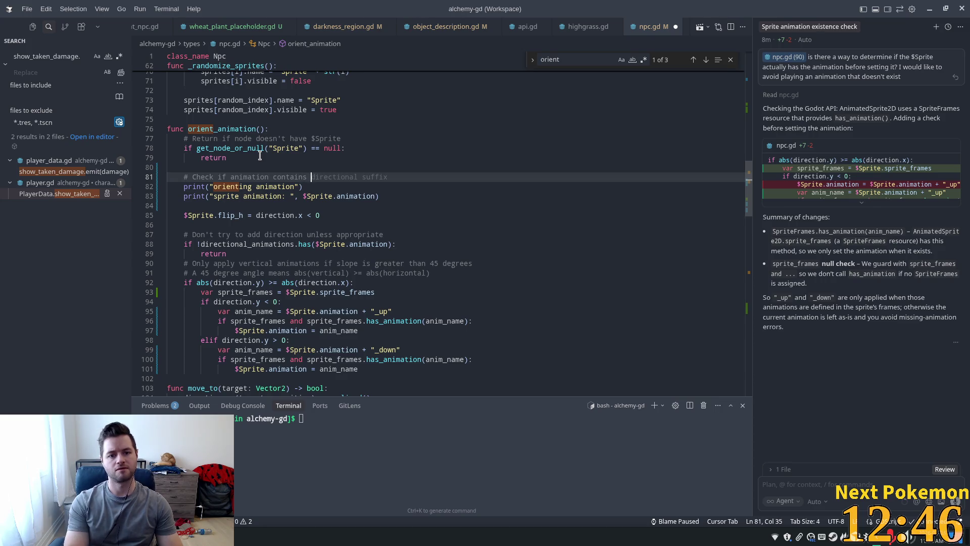
{"action": "type", "text": "\""}
{"action": "type", "text": "tack\" before"}
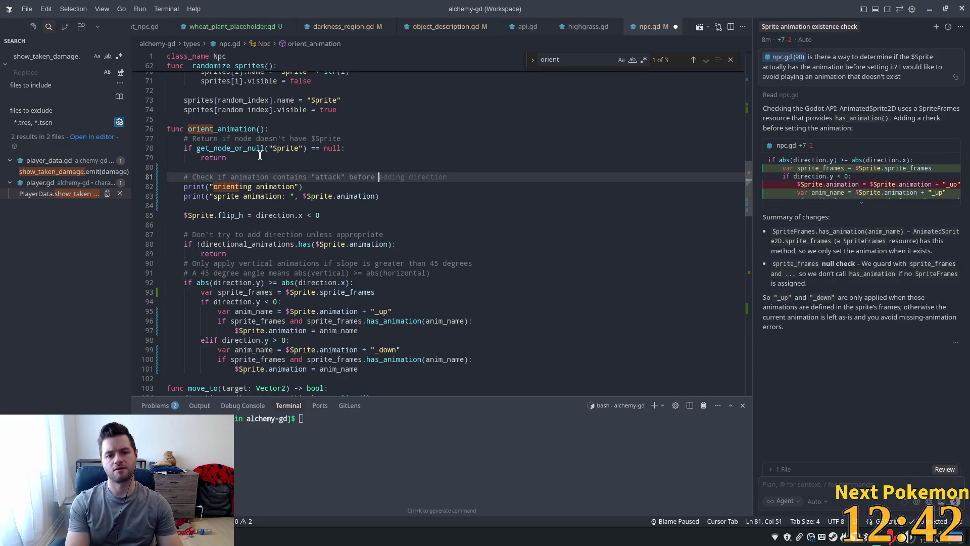
{"action": "key", "text": "BackSpace"}
{"action": "key", "text": "BackSpace"}
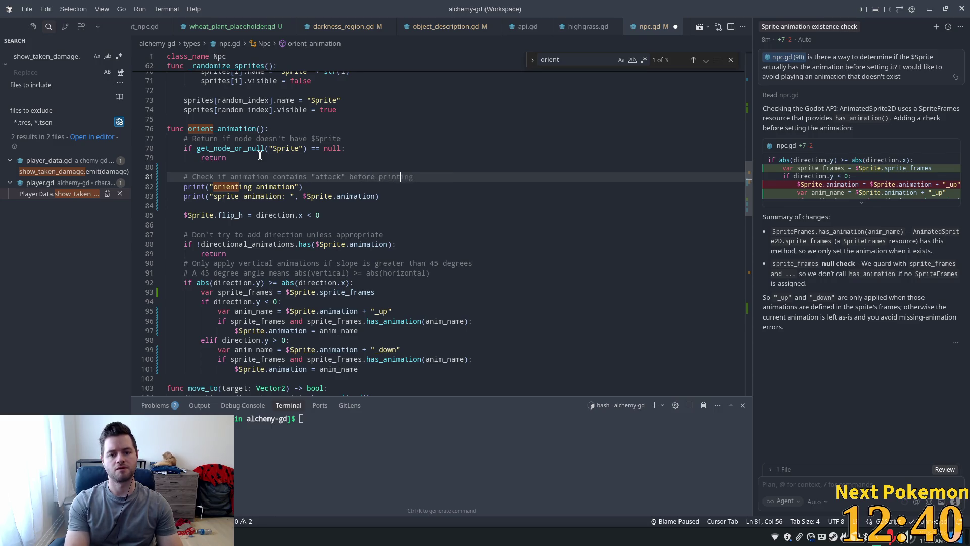
{"action": "type", "text": "ing"}
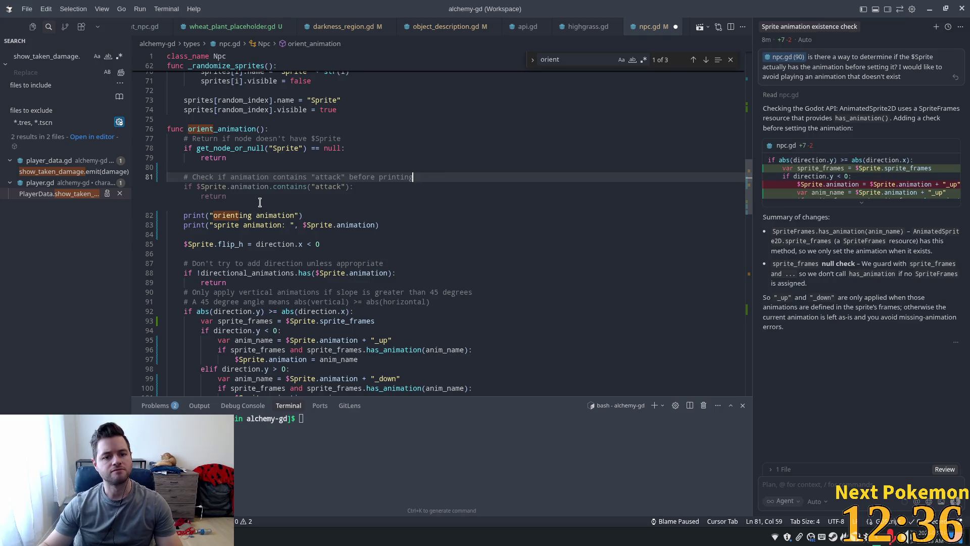
{"action": "key", "text": "Tab"}
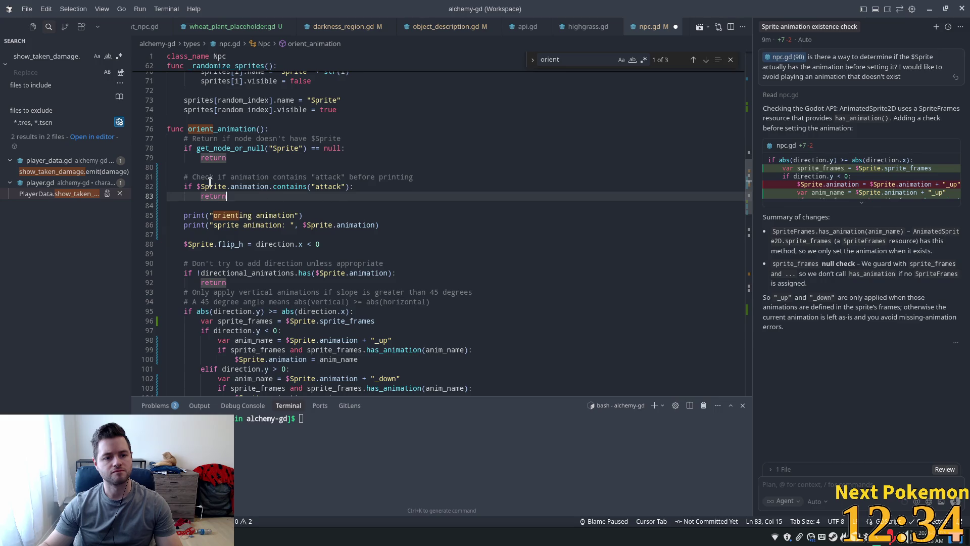
Step: Move the two debug prints inside the attack check, indent them, and save npc.gd
{"action": "left_click_drag", "start_coordinate": [380, 225], "coordinate": [184, 218]}
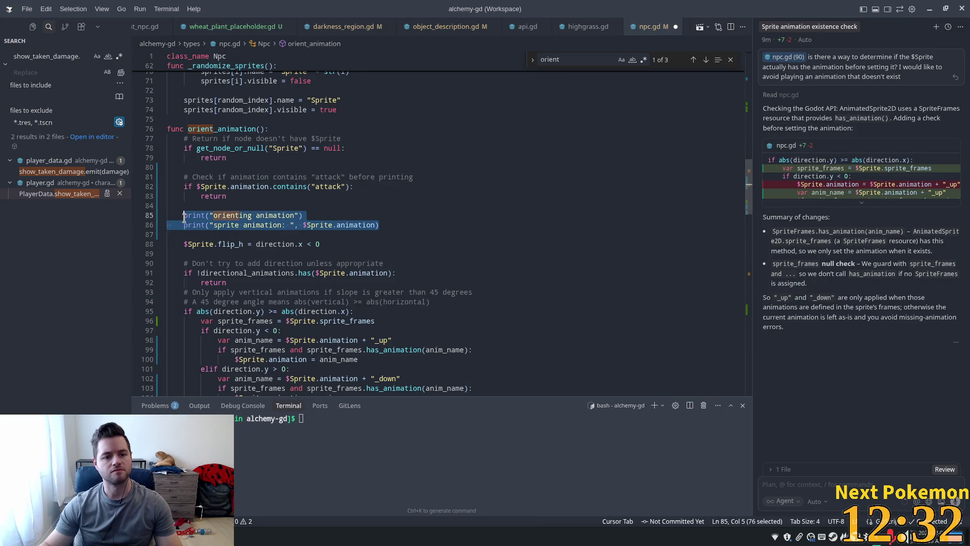
{"action": "key", "text": "BackSpace"}
{"action": "key", "text": "ctrl+shift+k"}
{"action": "key", "text": "ctrl+shift+k"}
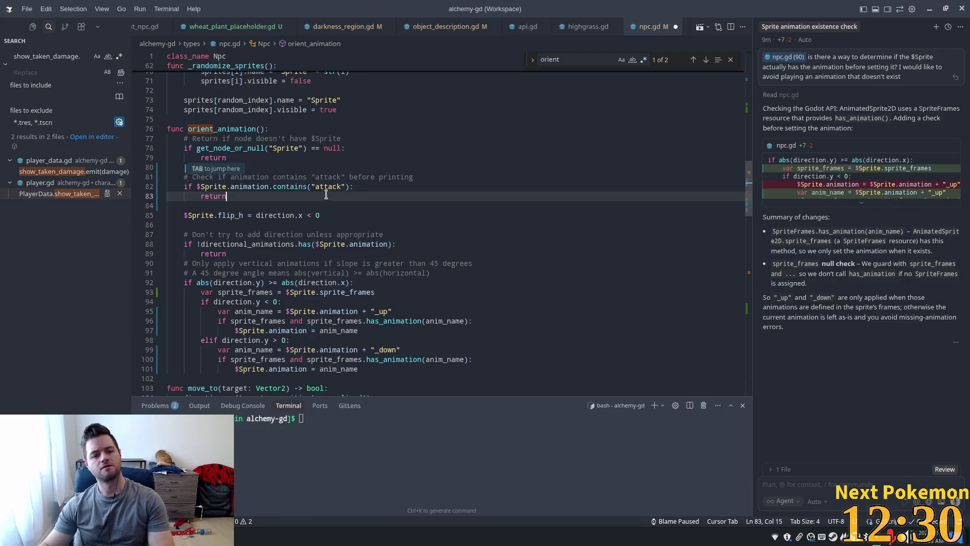
{"action": "left_click_drag", "start_coordinate": [210, 197], "coordinate": [219, 197]}
{"action": "double_click", "coordinate": [218, 197]}
{"action": "key", "text": "ctrl+v"}
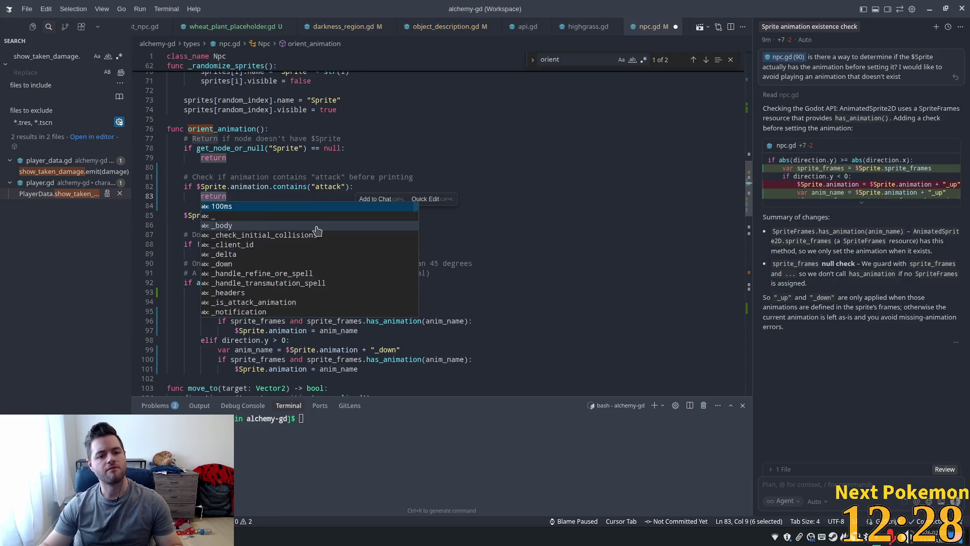
{"action": "left_click", "coordinate": [185, 206]}
{"action": "key", "text": "Tab"}
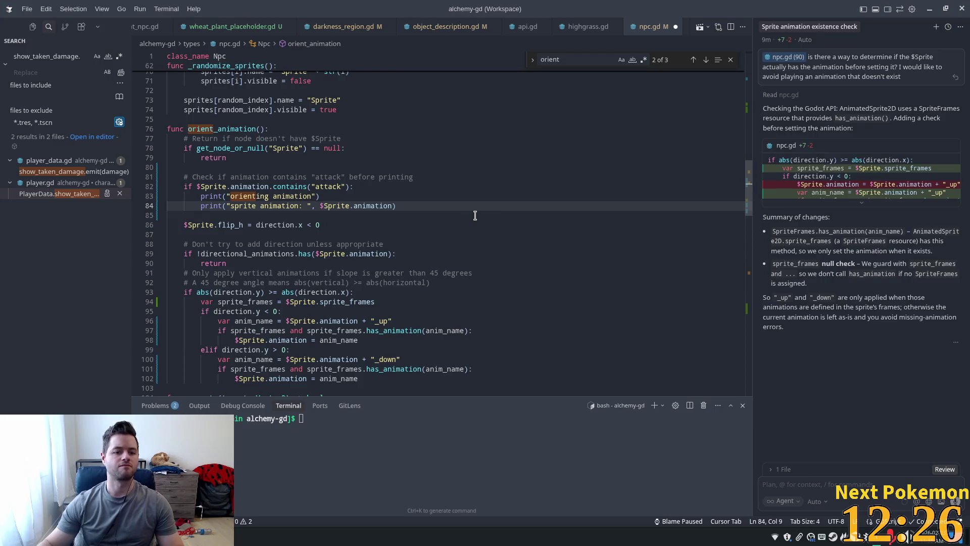
{"action": "left_click", "coordinate": [467, 206]}
{"action": "key", "text": "ctrl+s"}
{"action": "key", "text": "alt+Tab"}
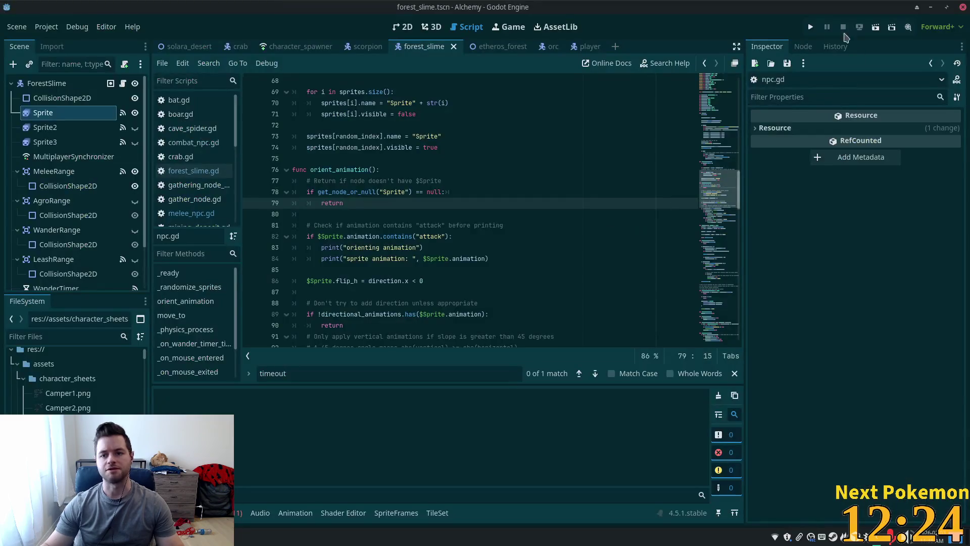
Step: Run the game, arrange the two debug windows, and target a forest slime
{"action": "left_click", "coordinate": [811, 26]}
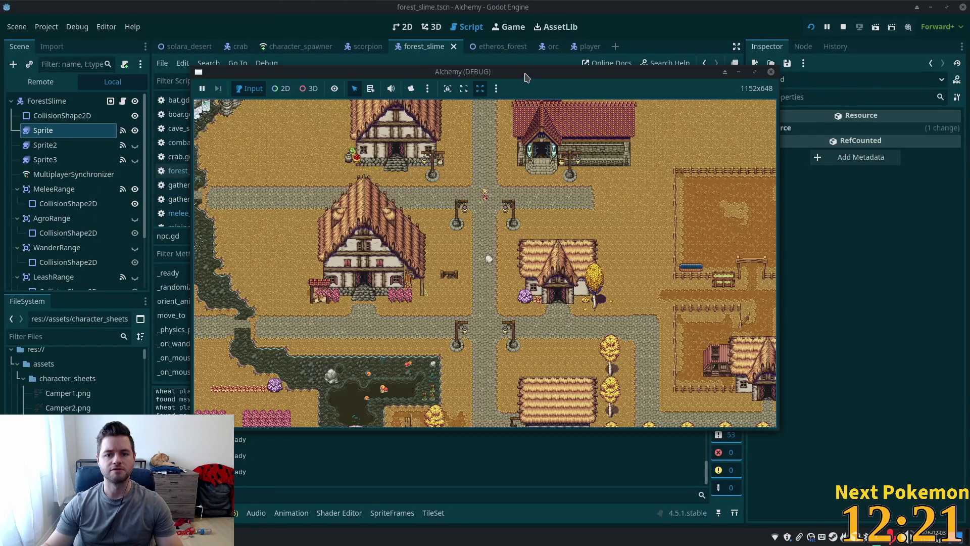
{"action": "left_click_drag", "start_coordinate": [524, 77], "coordinate": [614, 28]}
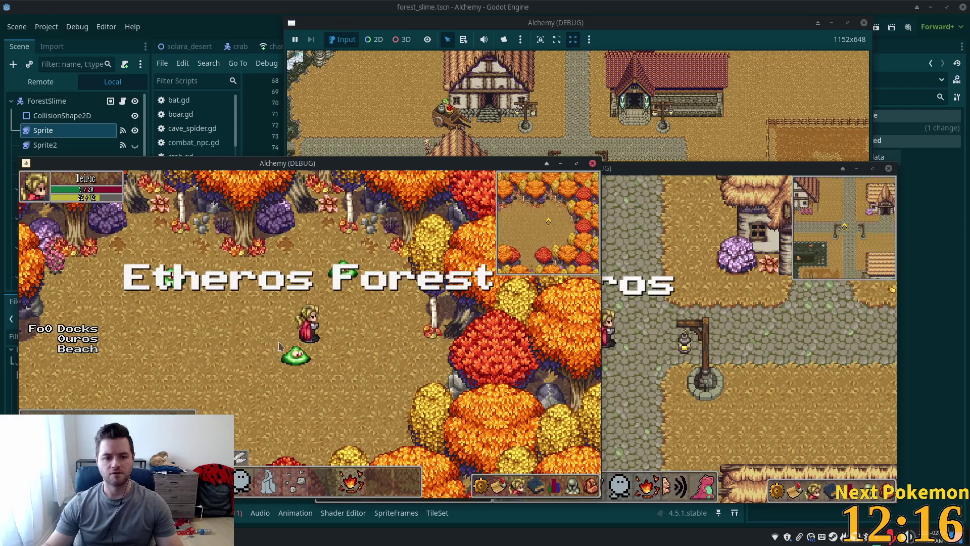
{"action": "mouse_move", "coordinate": [249, 157]}
{"action": "left_mouse_down"}
{"action": "mouse_move", "coordinate": [390, 98]}
{"action": "mouse_move", "coordinate": [351, 59]}
{"action": "left_mouse_up"}
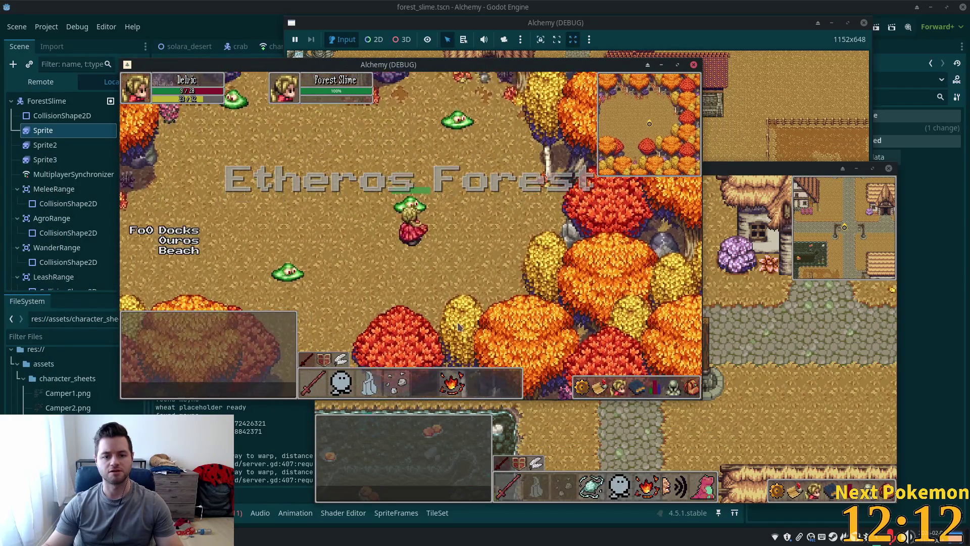
{"action": "left_click", "coordinate": [453, 385]}
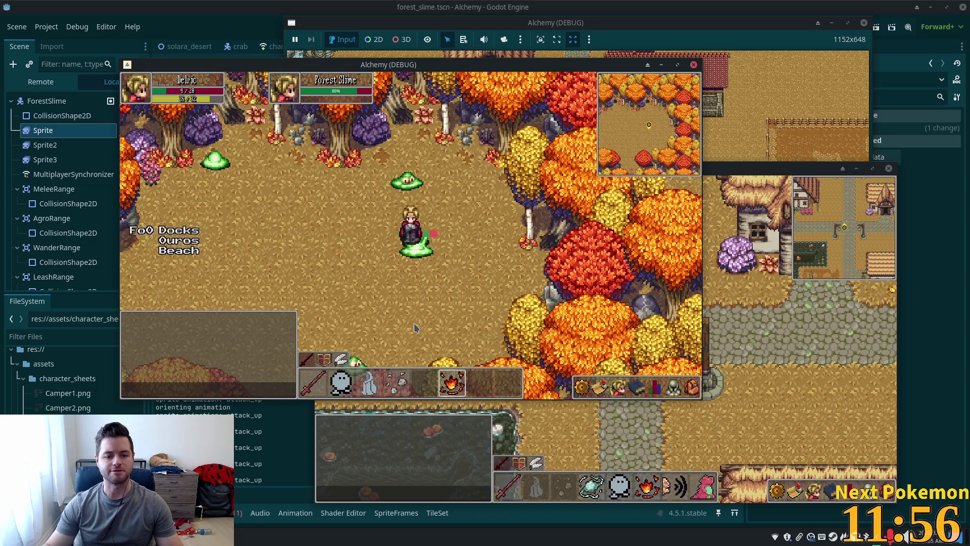
Step: Walk around the slimes with the arrow keys while the Output logs attack animations, then close the game
{"action": "key", "text": "Down"}
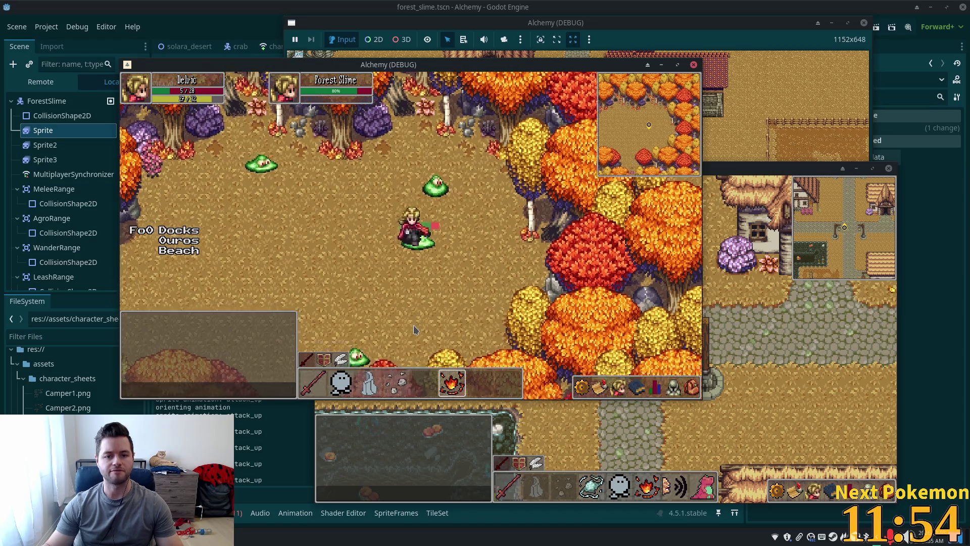
{"action": "key", "text": "Down"}
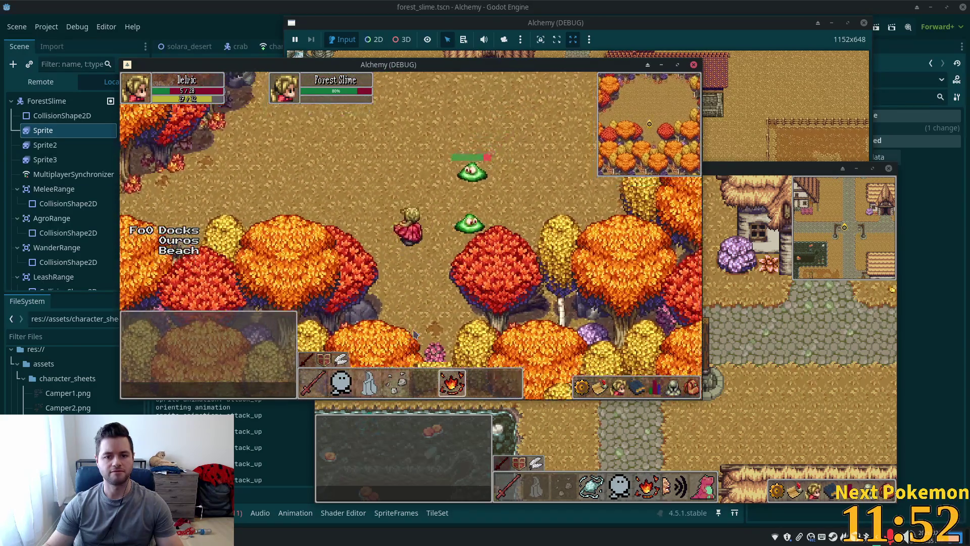
{"action": "key", "text": "Up"}
{"action": "key", "text": "Up"}
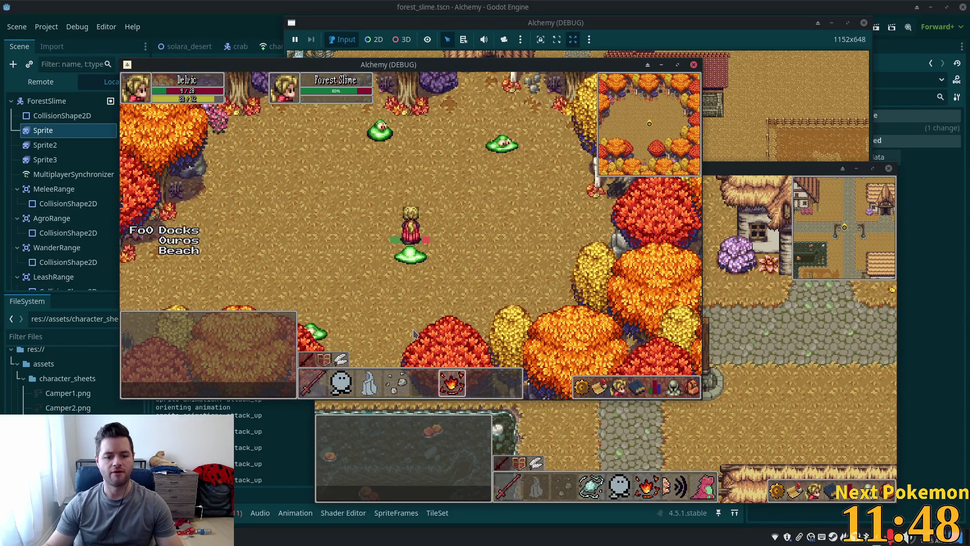
{"action": "key", "text": "Right"}
{"action": "key", "text": "Down"}
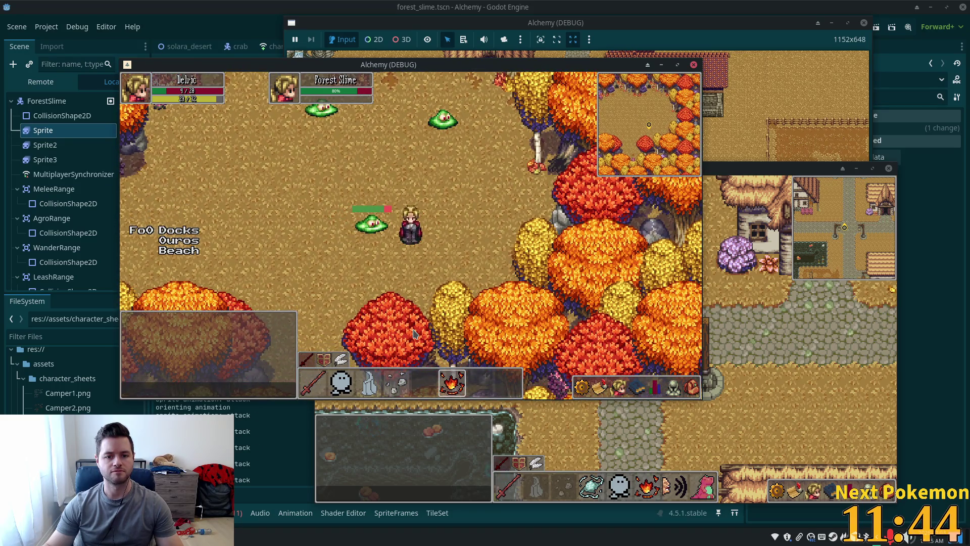
{"action": "key", "text": "Left"}
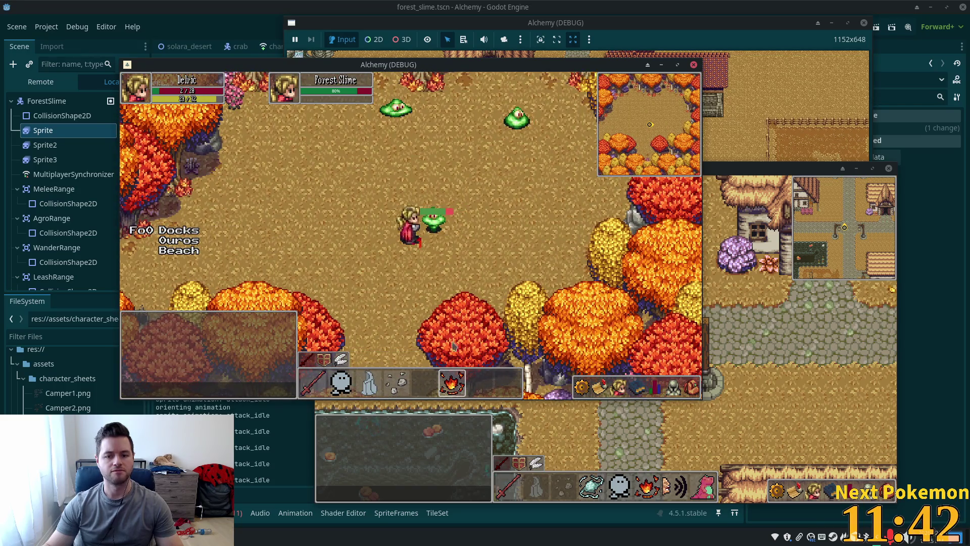
{"action": "key", "text": "Down"}
{"action": "key", "text": "Left"}
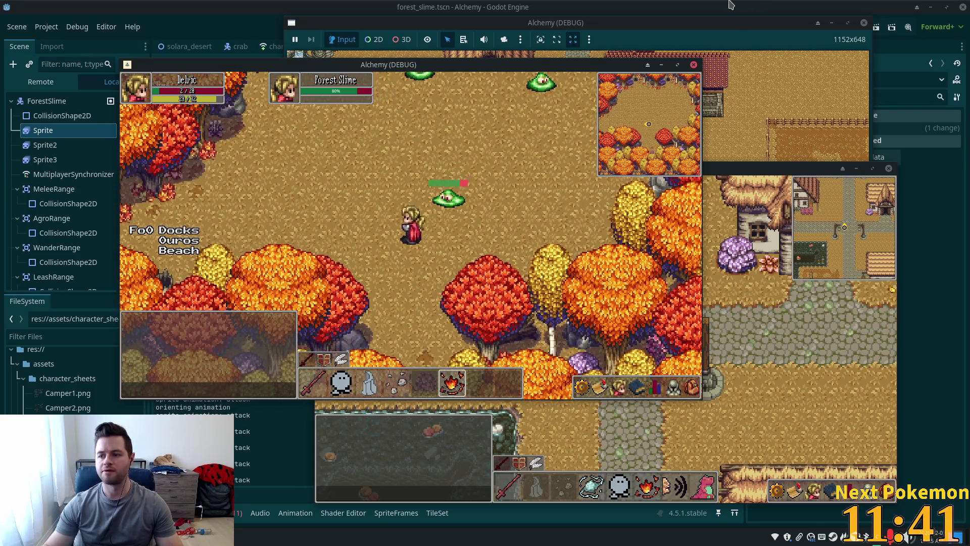
{"action": "key", "text": "F8"}
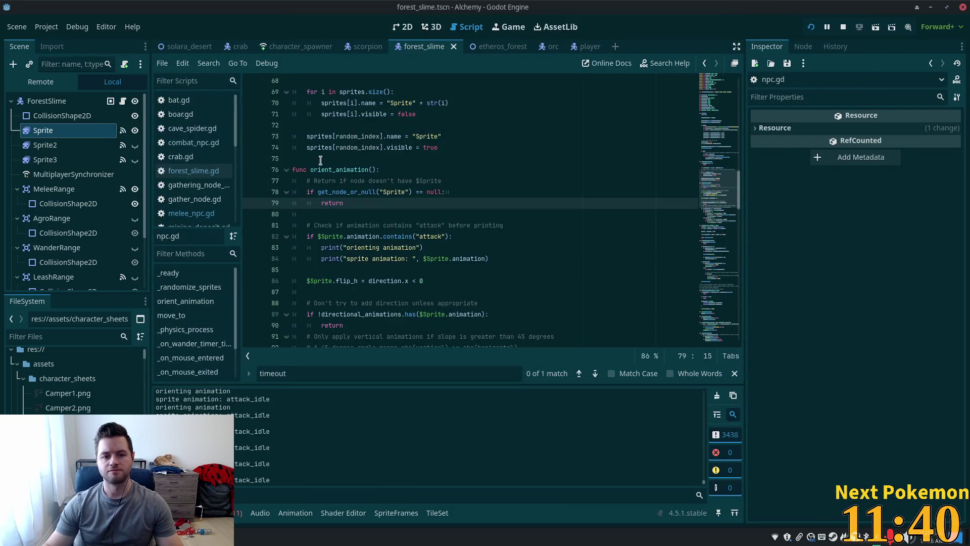
{"action": "left_click", "coordinate": [321, 158]}
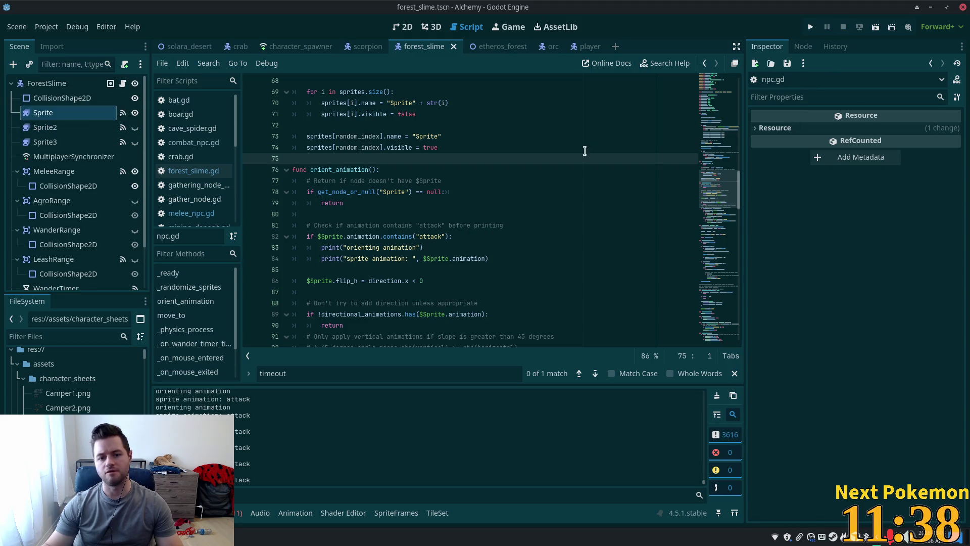
{"action": "left_click", "coordinate": [321, 214]}
{"action": "scroll", "coordinate": [390, 195], "scroll_direction": "down", "scroll_amount": 4}
{"action": "scroll", "coordinate": [390, 195], "scroll_direction": "up", "scroll_amount": 3}
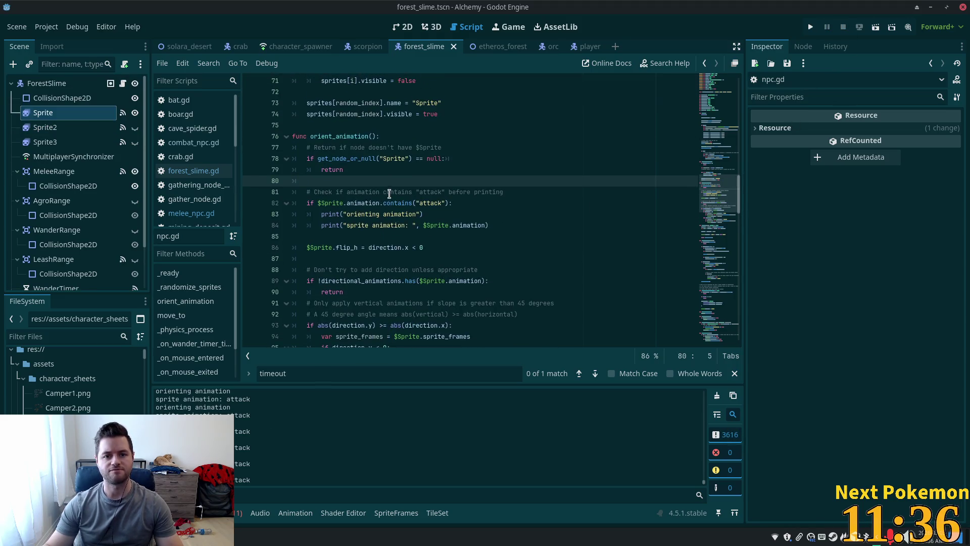
{"action": "left_click", "coordinate": [371, 199]}
{"action": "left_click", "coordinate": [364, 212]}
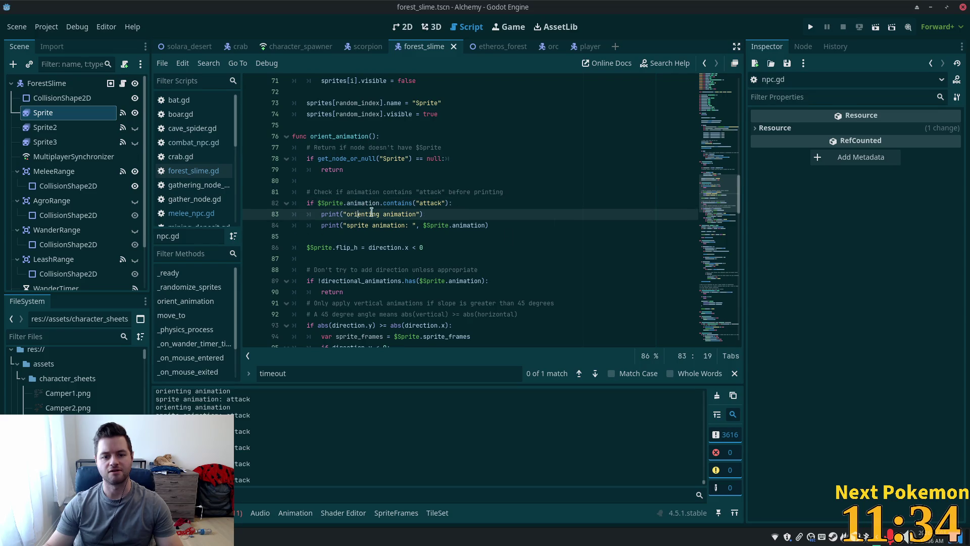
{"action": "scroll", "coordinate": [429, 220], "scroll_direction": "down", "scroll_amount": 2}
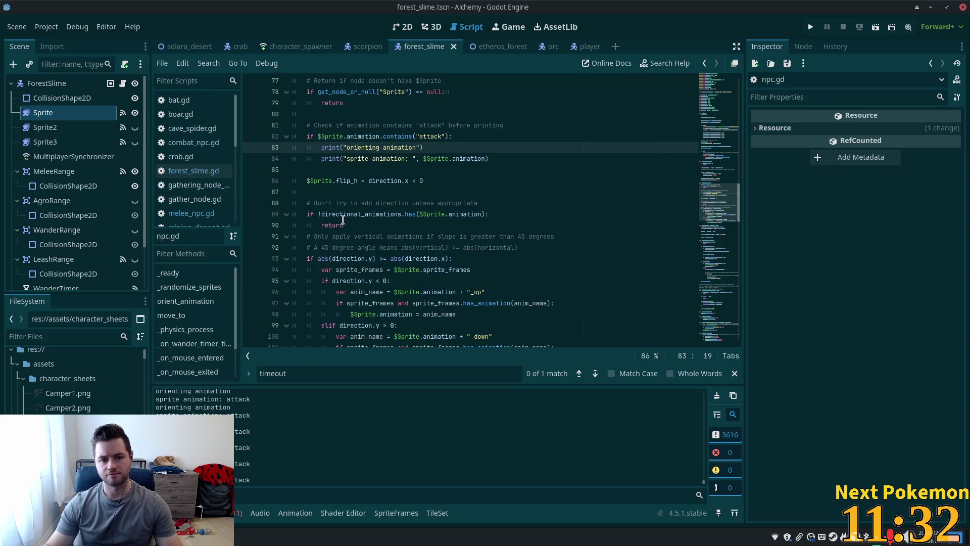
Step: Delete the attack-only debug print block and its leftover blank line
{"action": "double_click", "coordinate": [347, 213]}
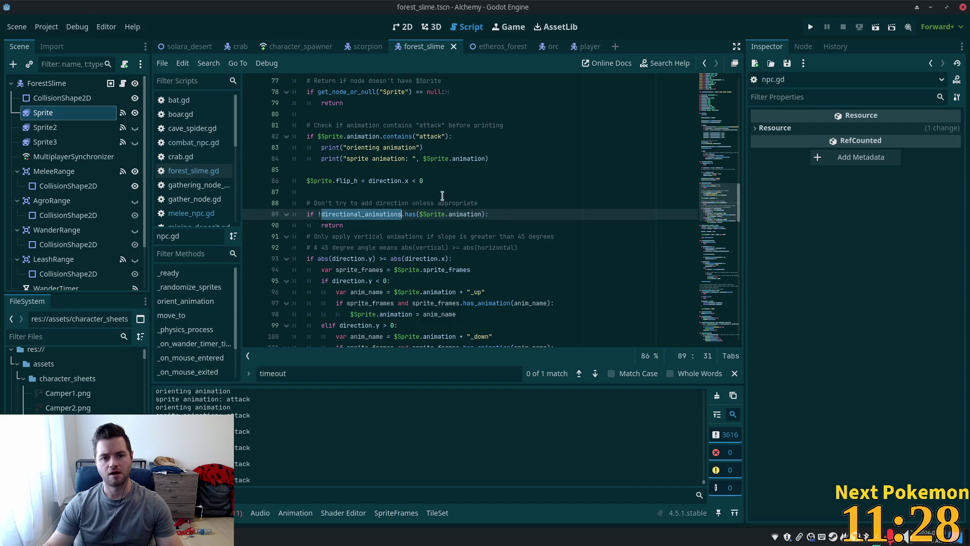
{"action": "key", "text": "Up"}
{"action": "key", "text": "Up"}
{"action": "key", "text": "Up"}
{"action": "left_click_drag", "start_coordinate": [494, 157], "coordinate": [267, 131]}
{"action": "key", "text": "BackSpace"}
{"action": "key", "text": "BackSpace"}
{"action": "key", "text": "BackSpace"}
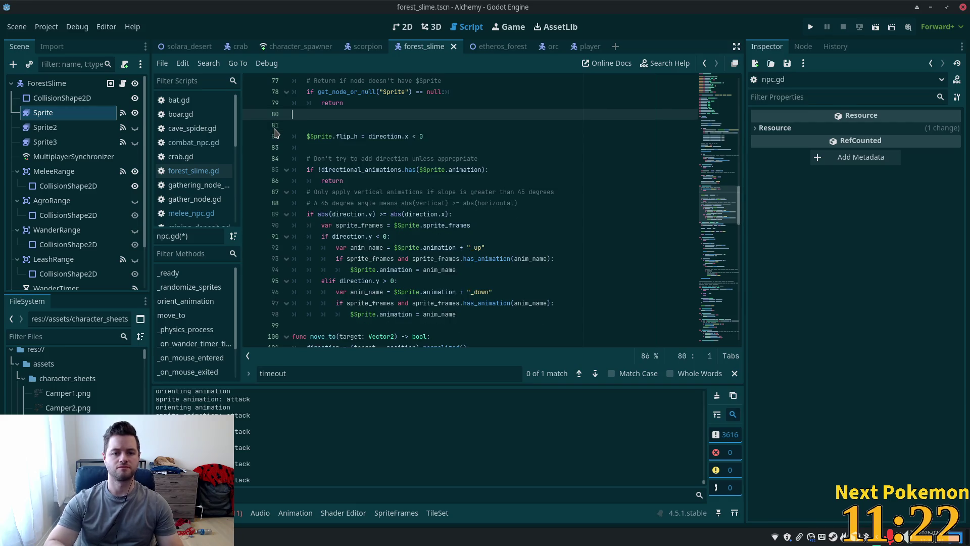
{"action": "key", "text": "Delete"}
Step: Place the caret at the end of the vertical-slope condition further down
{"action": "left_click", "coordinate": [383, 214]}
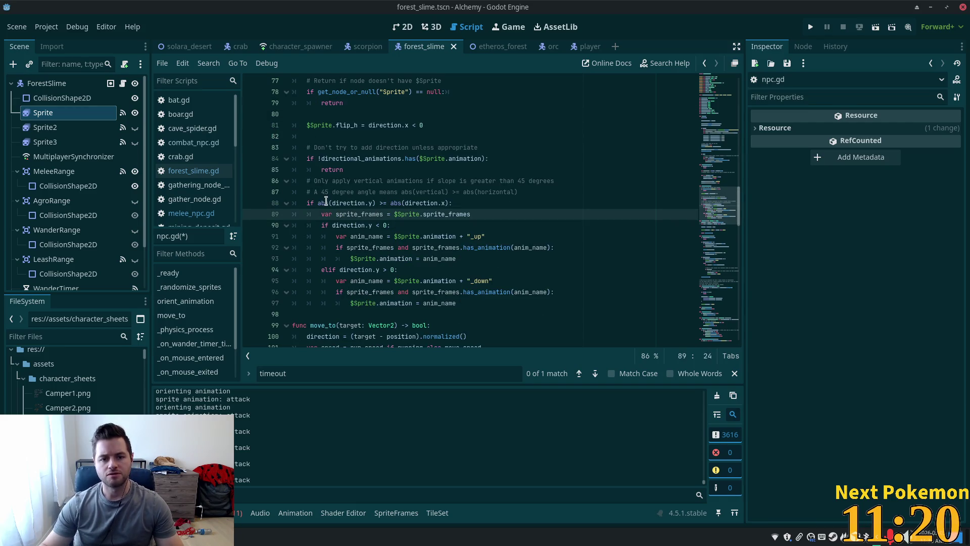
{"action": "left_click", "coordinate": [325, 181]}
{"action": "scroll", "coordinate": [424, 208], "scroll_direction": "down", "scroll_amount": 1}
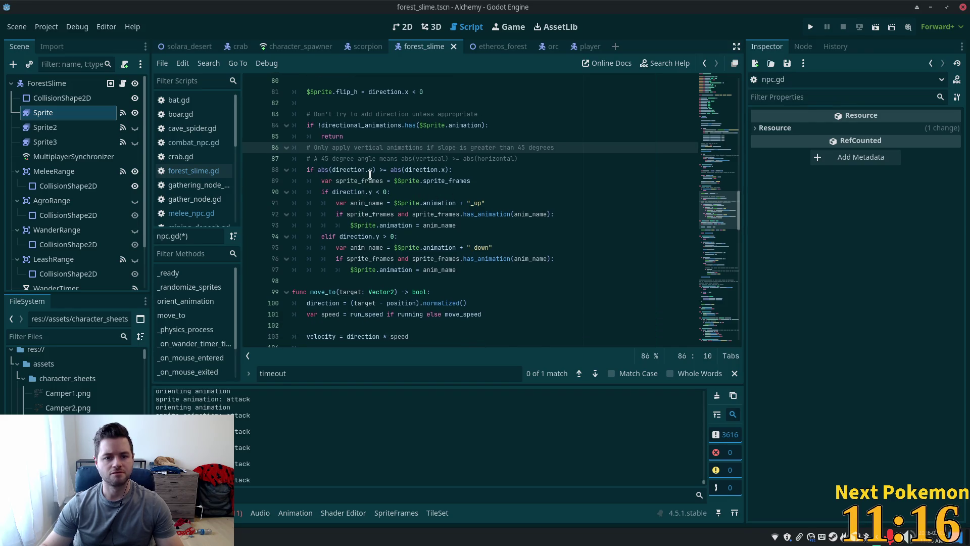
{"action": "mouse_move", "coordinate": [372, 175]}
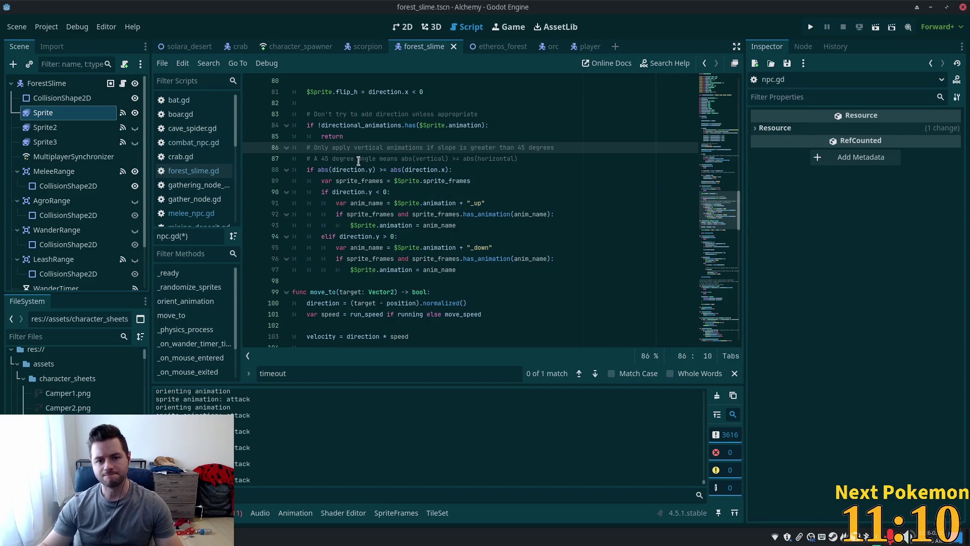
{"action": "left_click", "coordinate": [464, 170]}
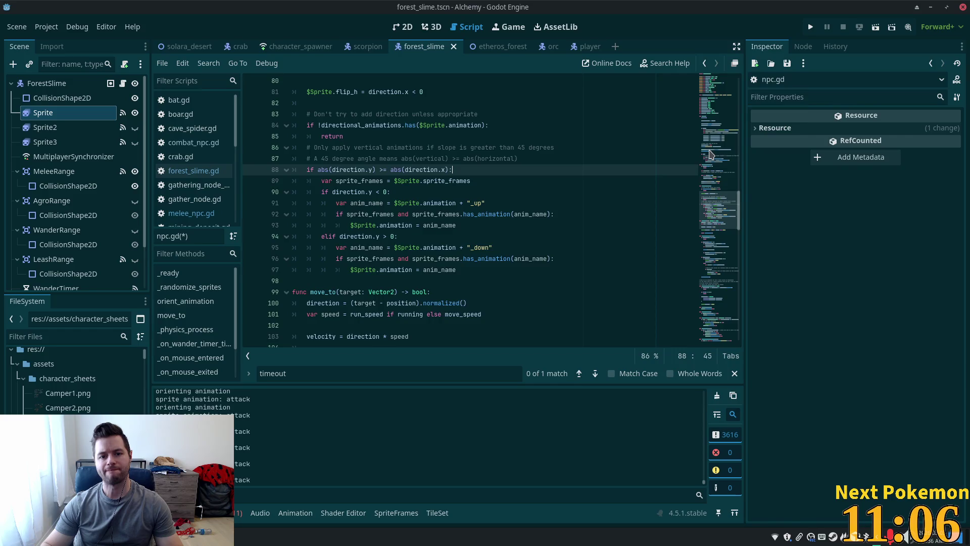
Step: In the vertical-slope branch, paste the attack check with $Sprite.animation = "attack" instead of prints, then launch
{"action": "key", "text": "Return"}
{"action": "type", "text": "if $Sprite.animation.contains(\"attack\"): \t\tprint(\"orienting animation\") \t\tprint(\"sprite animation: \", $Sprite.animation)"}
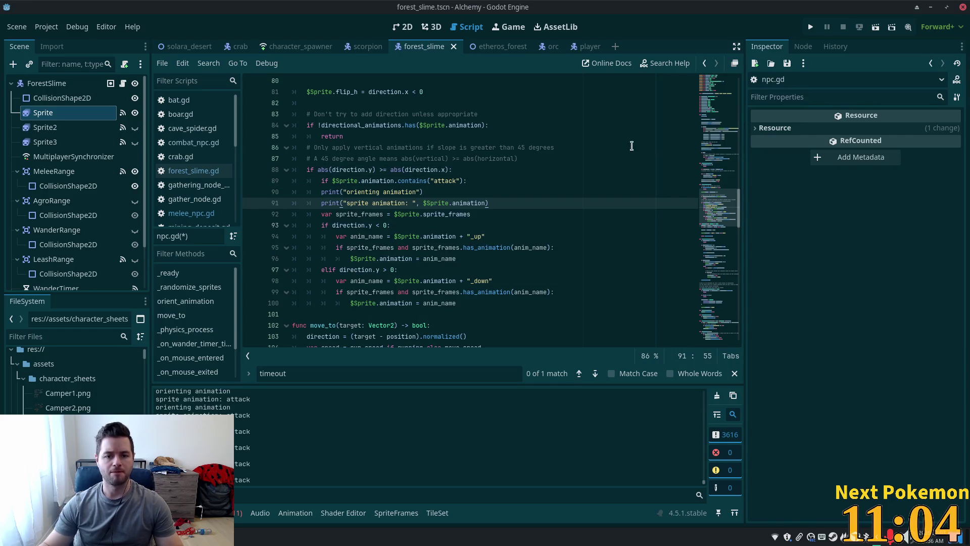
{"action": "left_click_drag", "start_coordinate": [490, 203], "coordinate": [346, 191]}
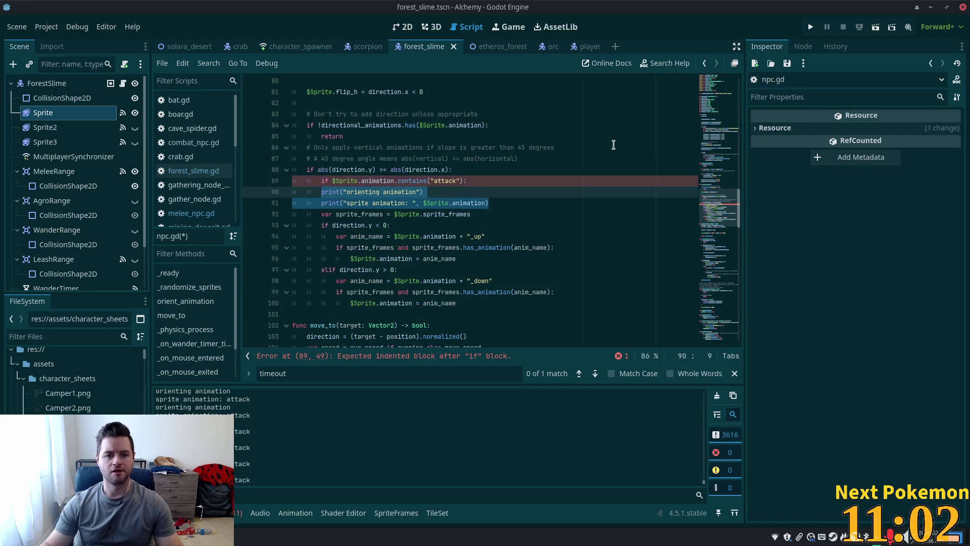
{"action": "key", "text": "BackSpace"}
{"action": "key", "text": "Tab"}
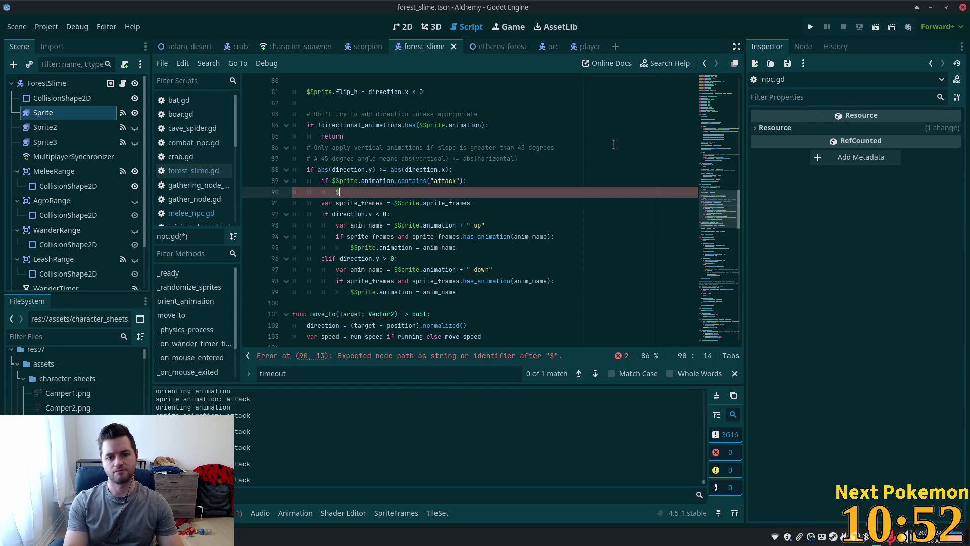
{"action": "type", "text": "Sprite."}
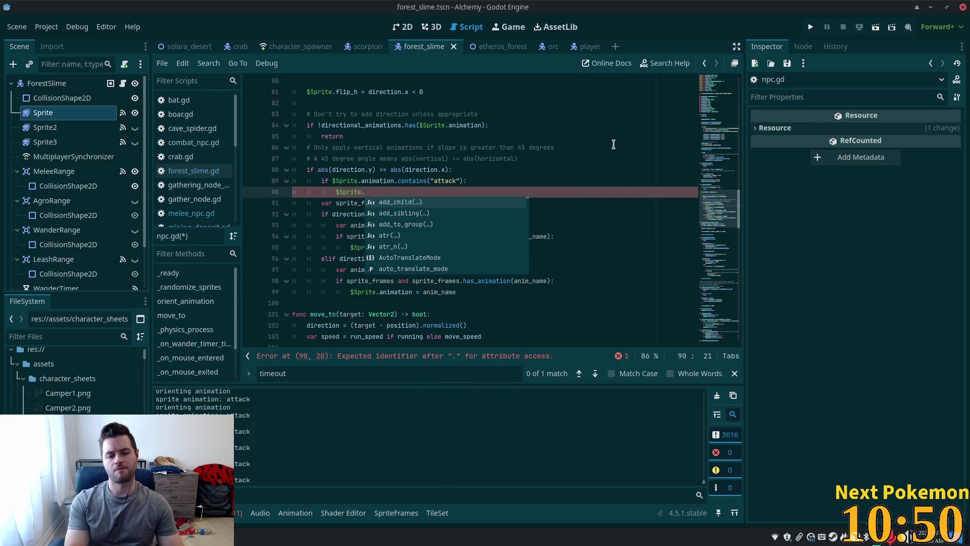
{"action": "type", "text": "animation"}
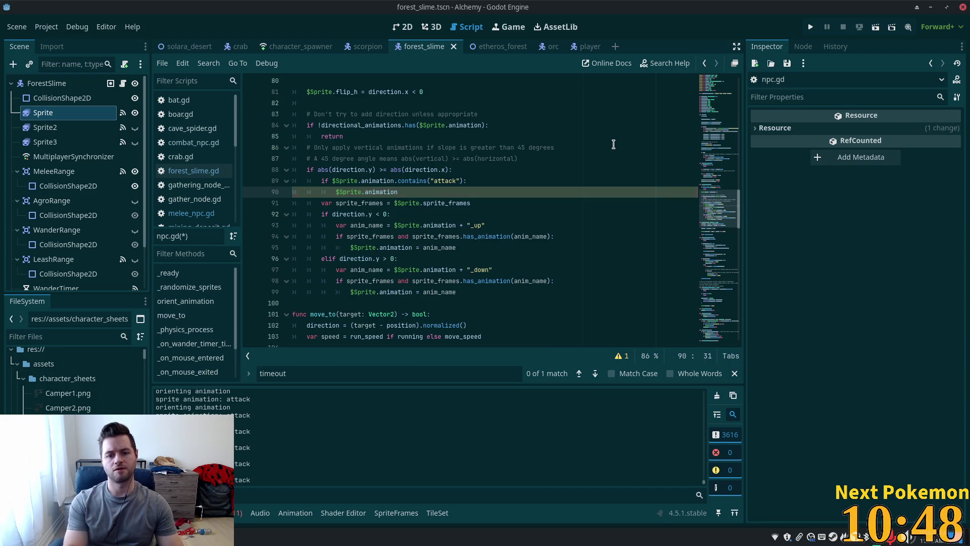
{"action": "type", "text": " = \""}
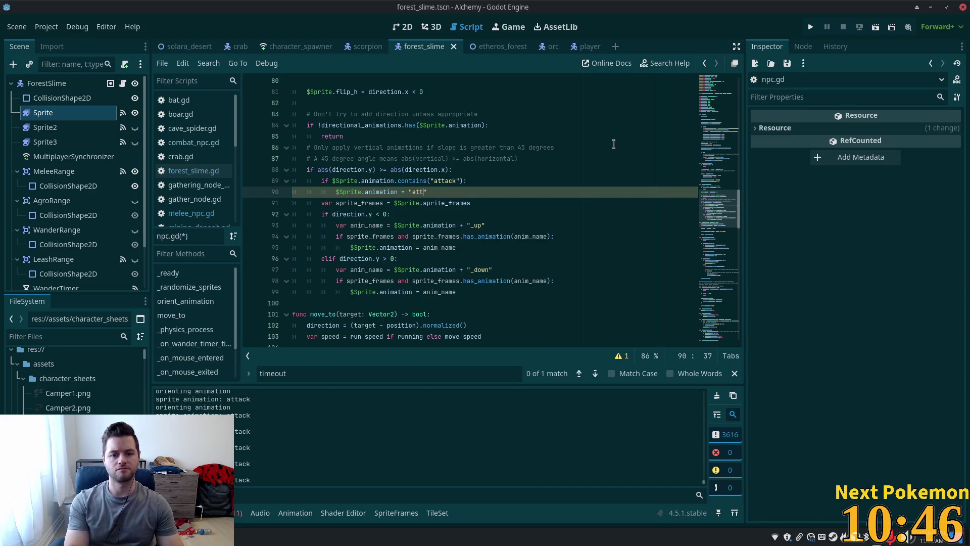
{"action": "type", "text": "attack"}
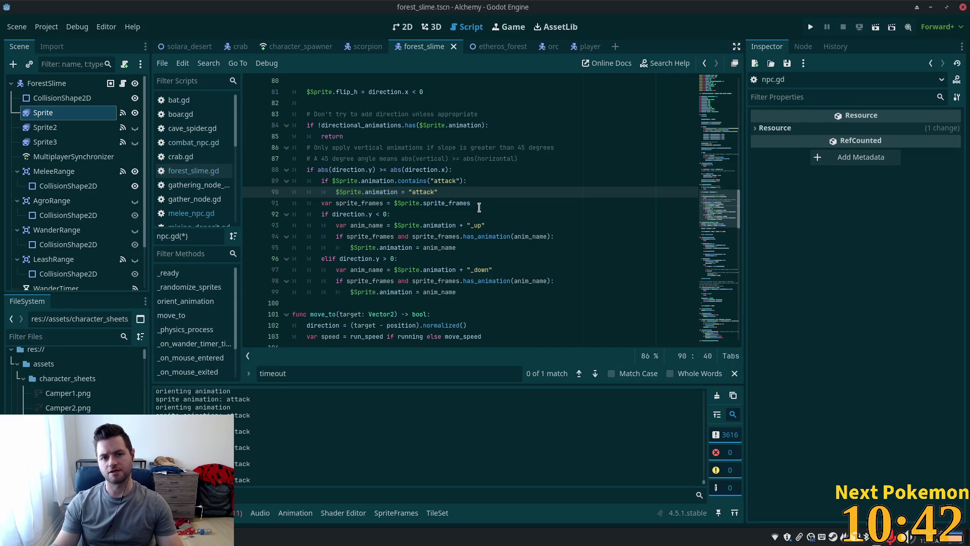
{"action": "scroll", "coordinate": [467, 198], "scroll_direction": "up", "scroll_amount": 5}
{"action": "scroll", "coordinate": [489, 212], "scroll_direction": "down", "scroll_amount": 5}
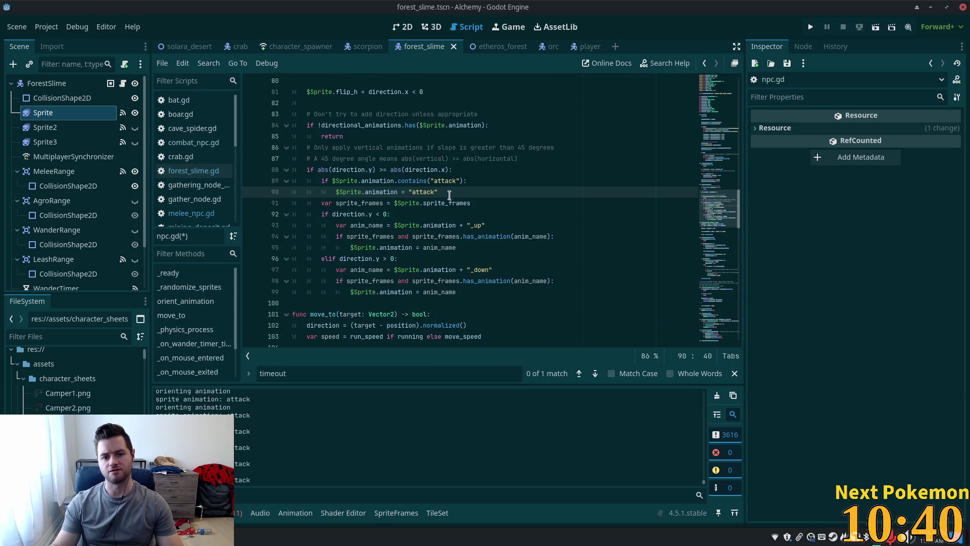
{"action": "left_click", "coordinate": [459, 181]}
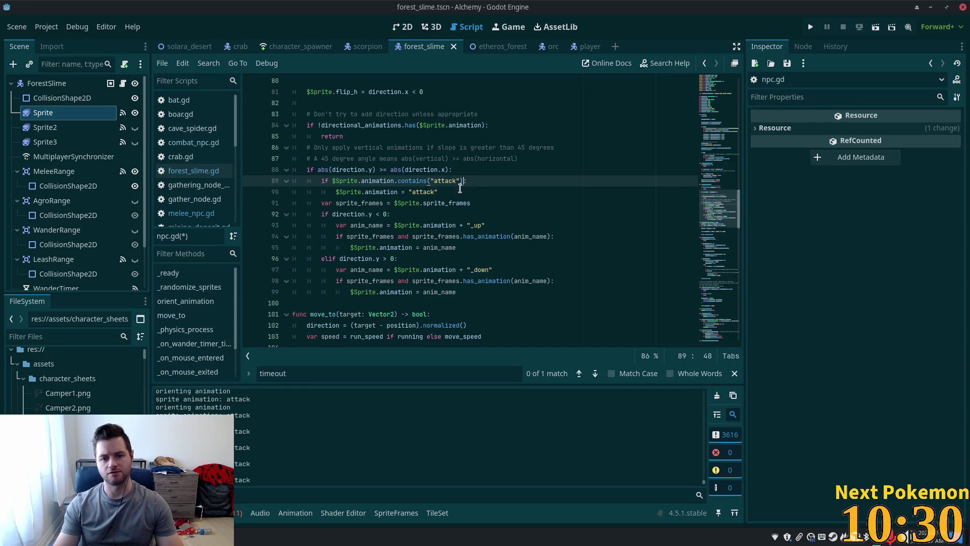
{"action": "left_click", "coordinate": [460, 188]}
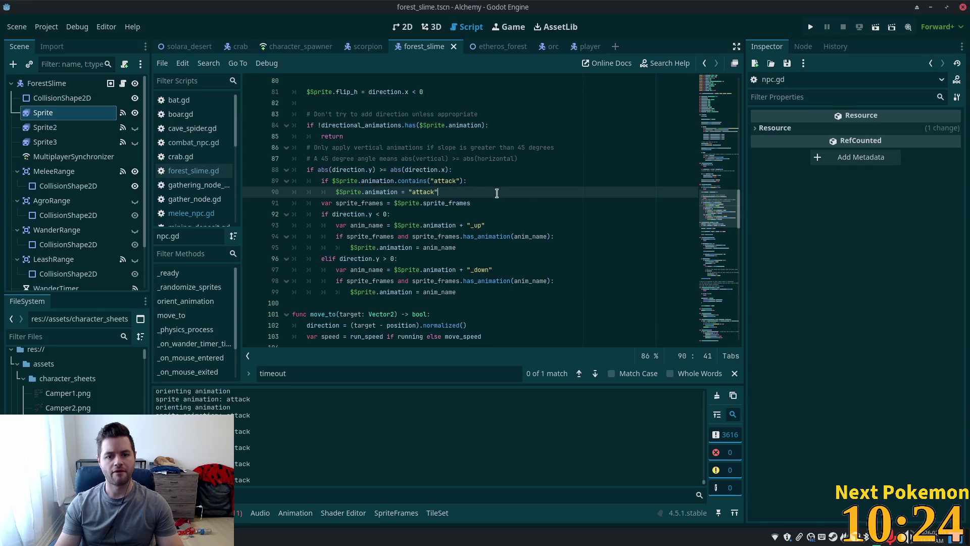
{"action": "left_click", "coordinate": [810, 27]}
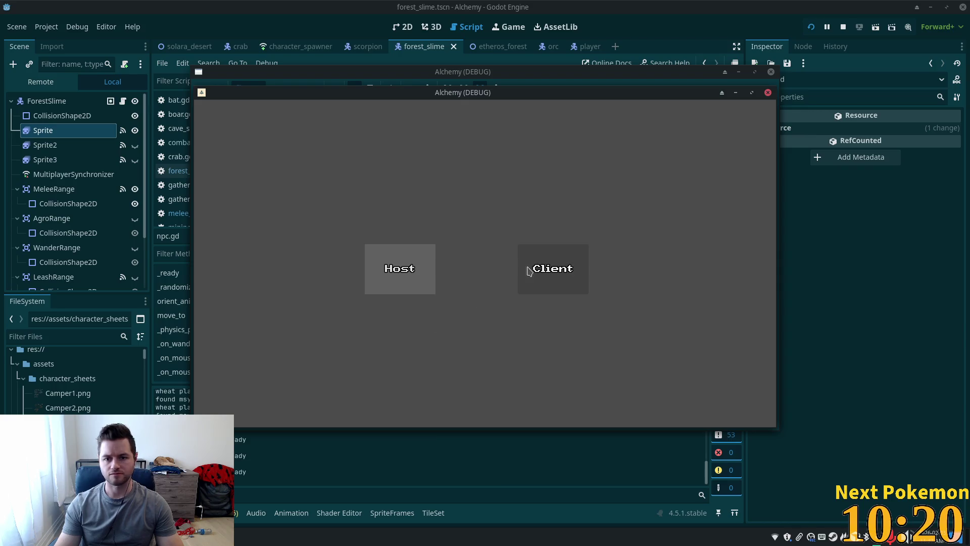
Step: Join as a client and arrange the debug windows to bring the forest game forward
{"action": "left_click", "coordinate": [531, 273]}
{"action": "mouse_move", "coordinate": [451, 97]}
{"action": "left_mouse_down"}
{"action": "mouse_move", "coordinate": [296, 112]}
{"action": "mouse_move", "coordinate": [298, 133]}
{"action": "left_mouse_up"}
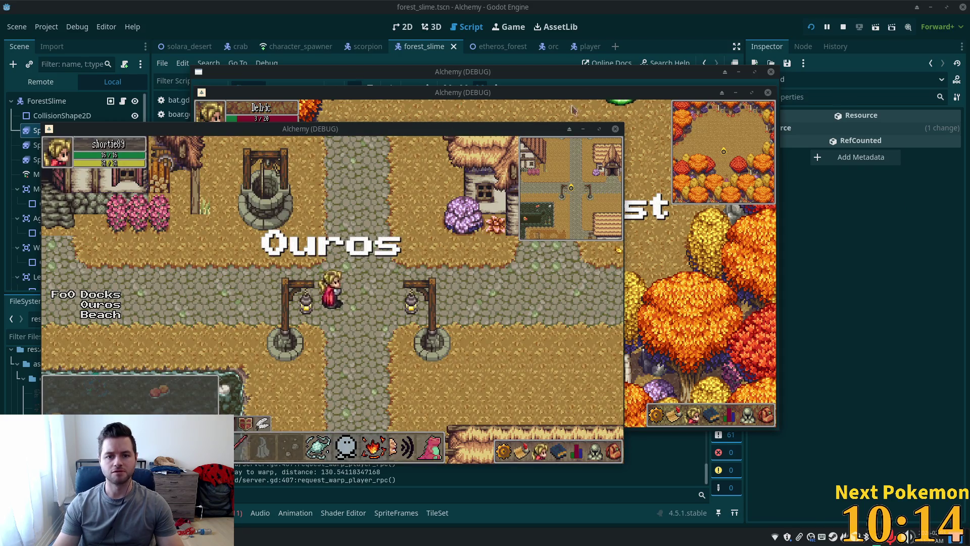
{"action": "mouse_move", "coordinate": [505, 92]}
{"action": "left_mouse_down"}
{"action": "mouse_move", "coordinate": [611, 136]}
{"action": "mouse_move", "coordinate": [684, 142]}
{"action": "left_mouse_up"}
{"action": "left_click", "coordinate": [344, 276]}
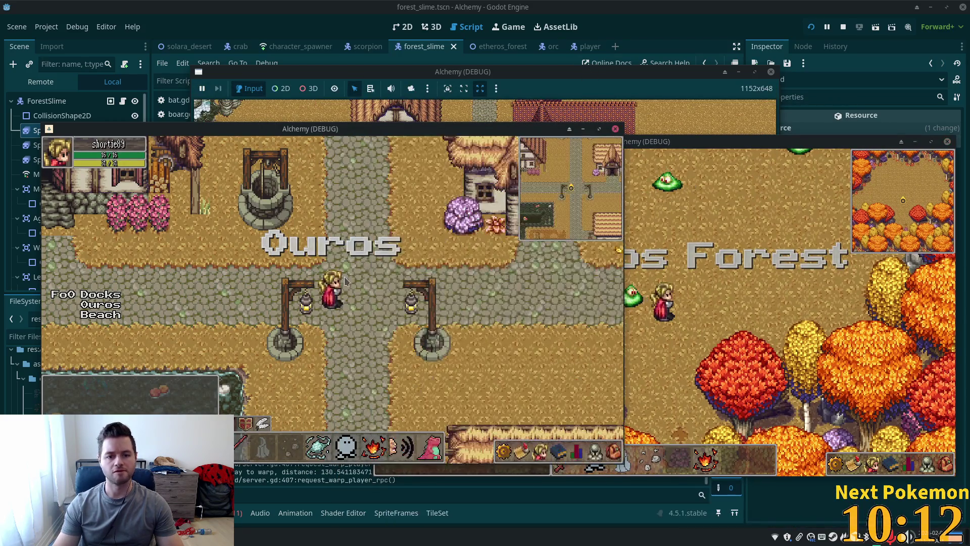
{"action": "left_click", "coordinate": [690, 328]}
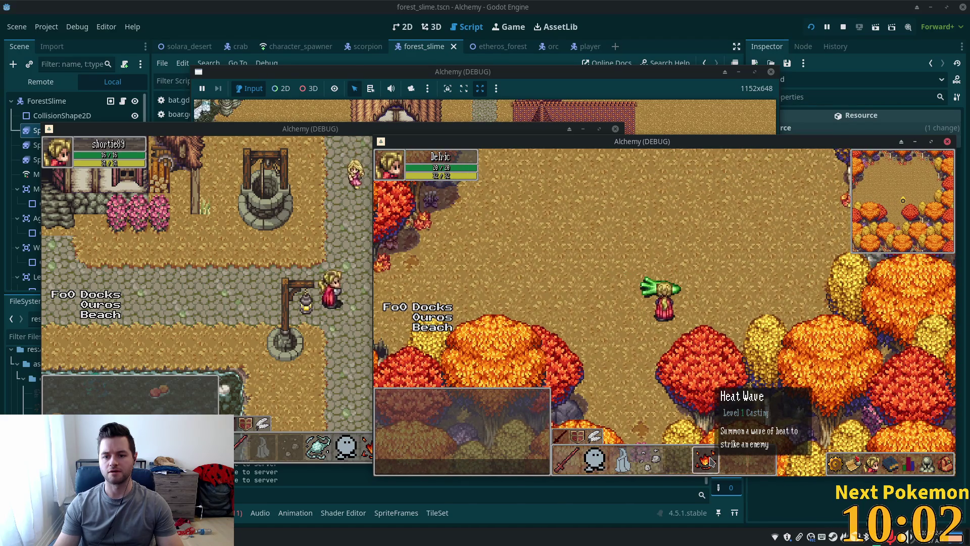
Step: Walk the character among the slimes with WASD to watch their facing, then stop the game
{"action": "key", "text": "w"}
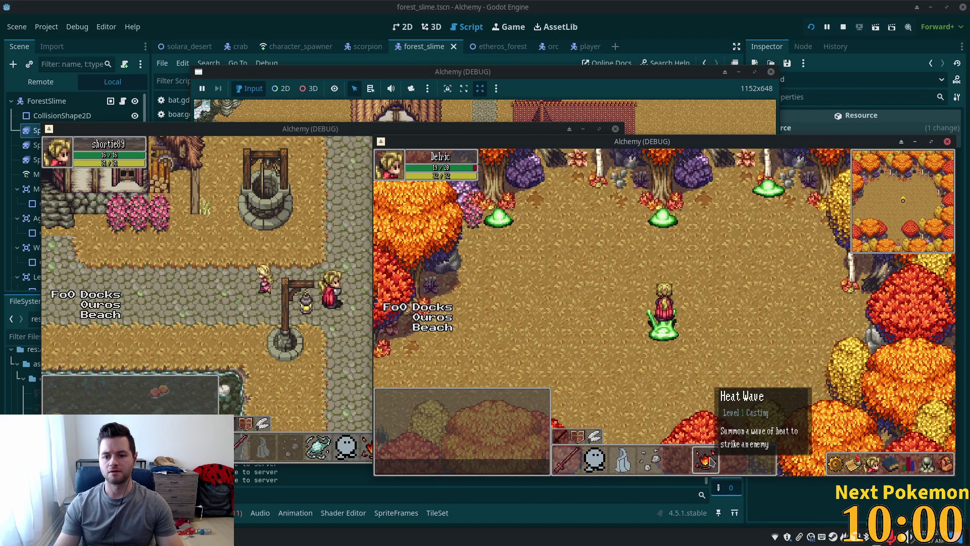
{"action": "key", "text": "s"}
{"action": "key", "text": "w"}
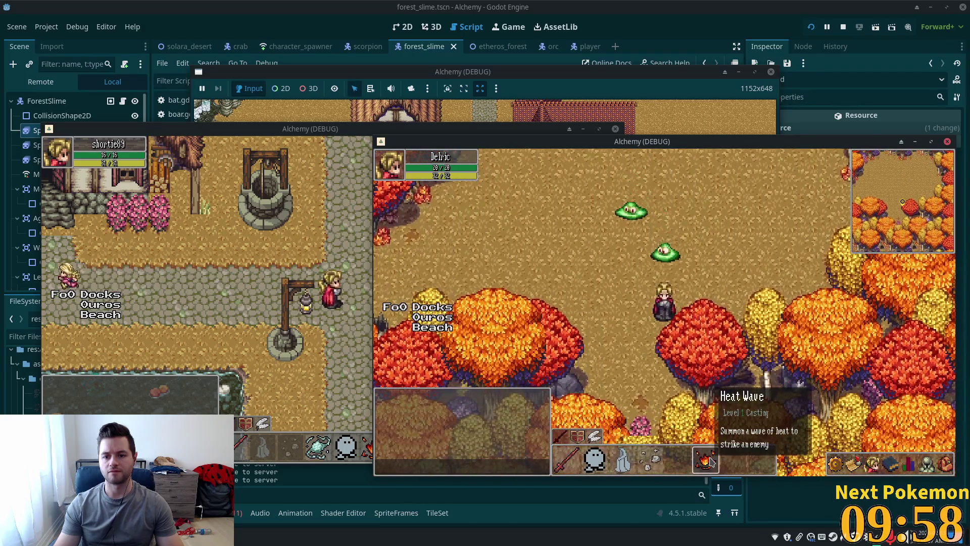
{"action": "key", "text": "w"}
{"action": "key", "text": "w"}
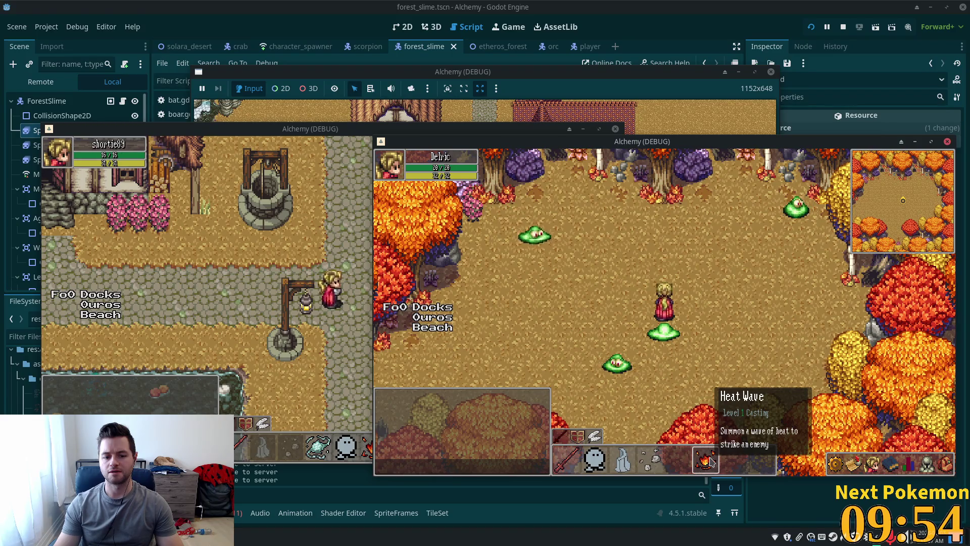
{"action": "key", "text": "d"}
{"action": "key", "text": "s"}
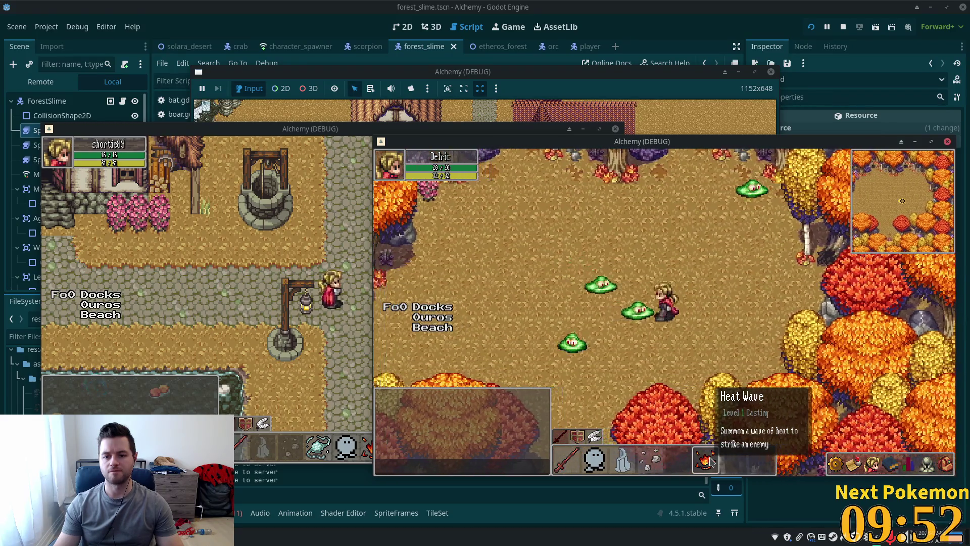
{"action": "key", "text": "a"}
{"action": "key", "text": "a"}
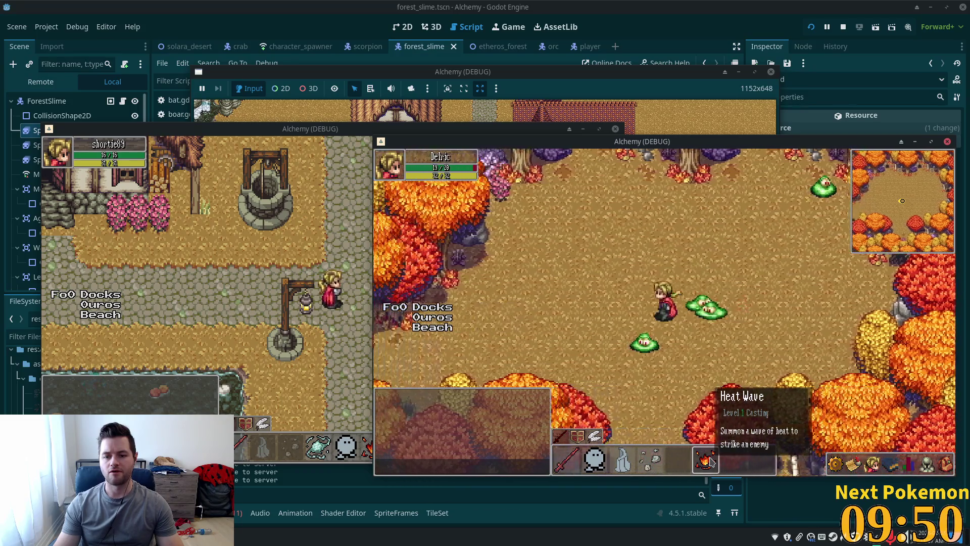
{"action": "key", "text": "a"}
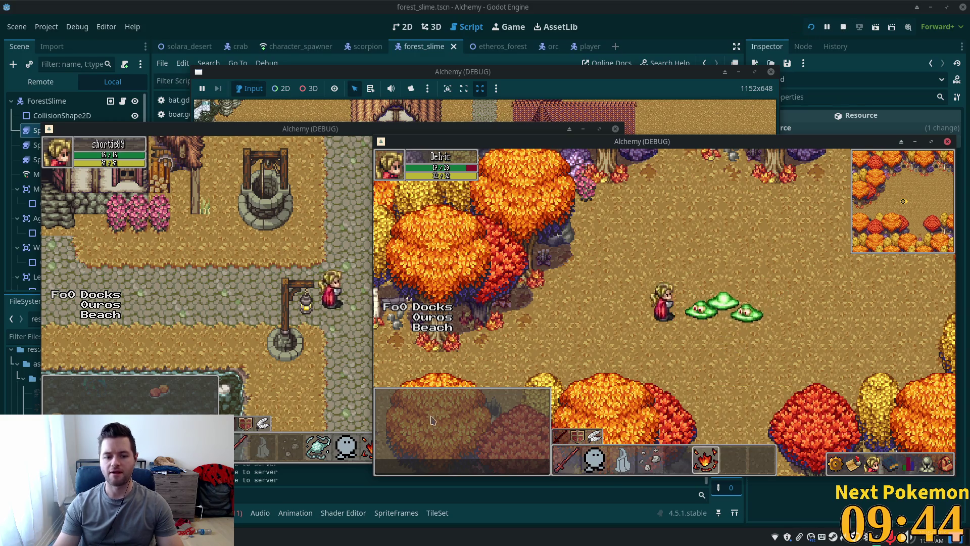
{"action": "left_click", "coordinate": [843, 26]}
{"action": "key", "text": "alt+Tab"}
{"action": "left_click", "coordinate": [526, 147]}
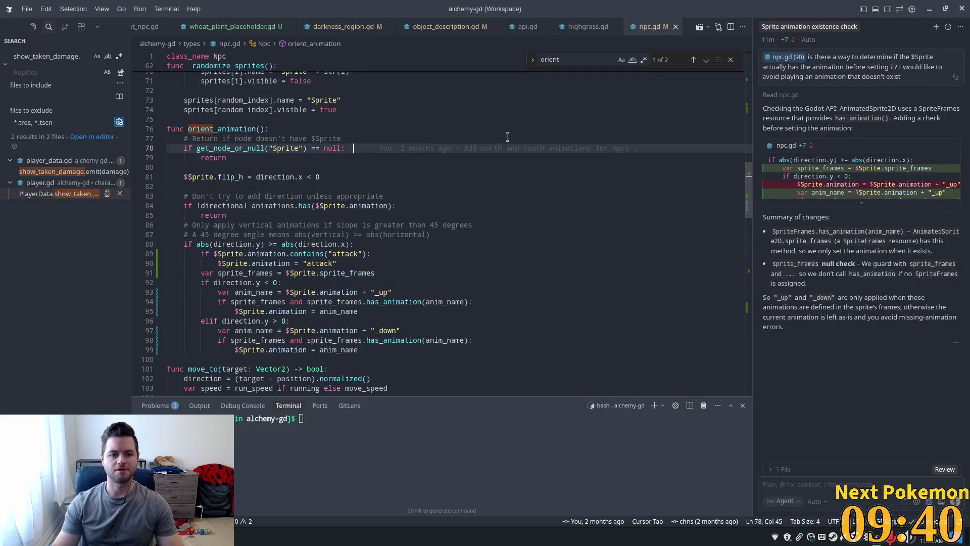
{"action": "triple_click", "coordinate": [75, 52]}
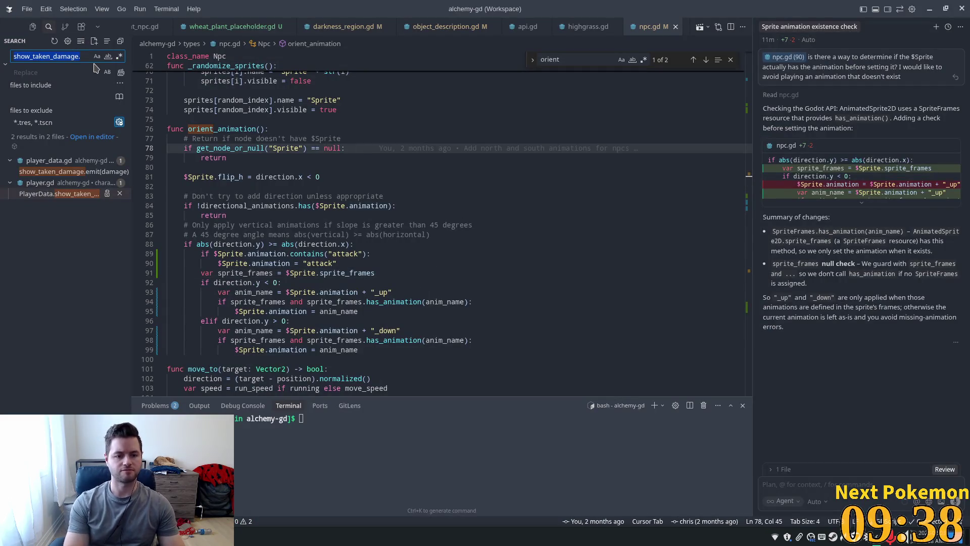
{"action": "type", "text": "sending"}
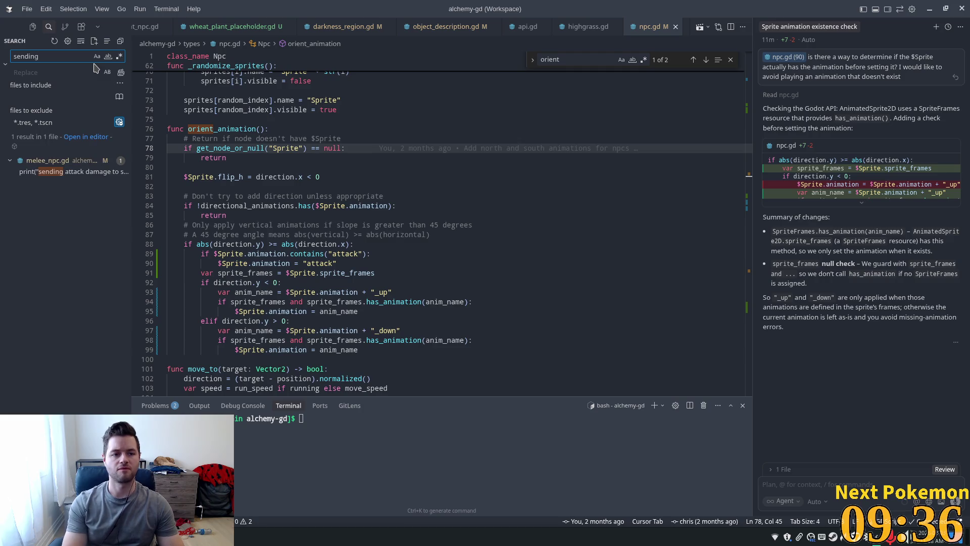
{"action": "left_click", "coordinate": [46, 172]}
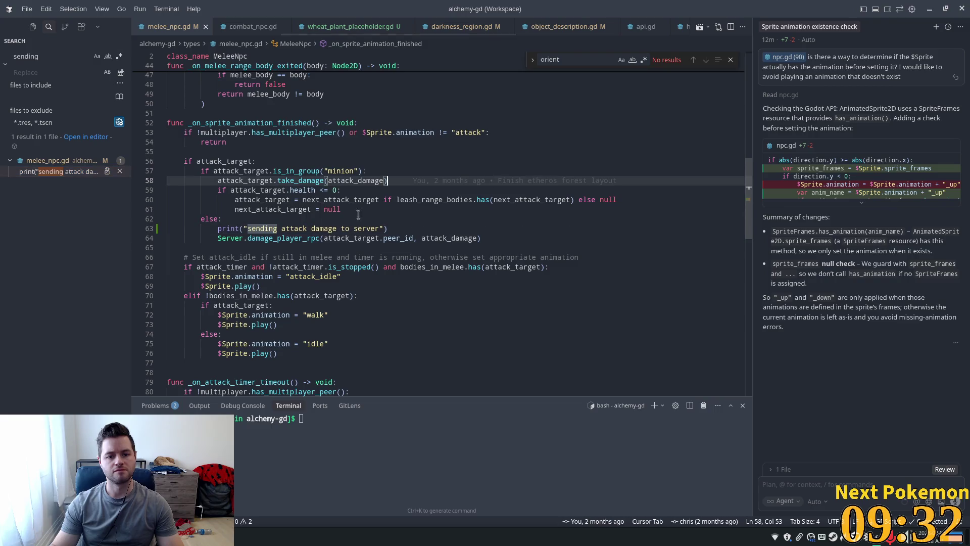
{"action": "left_click", "coordinate": [490, 225]}
{"action": "key", "text": "shift+Home"}
{"action": "key", "text": "BackSpace"}
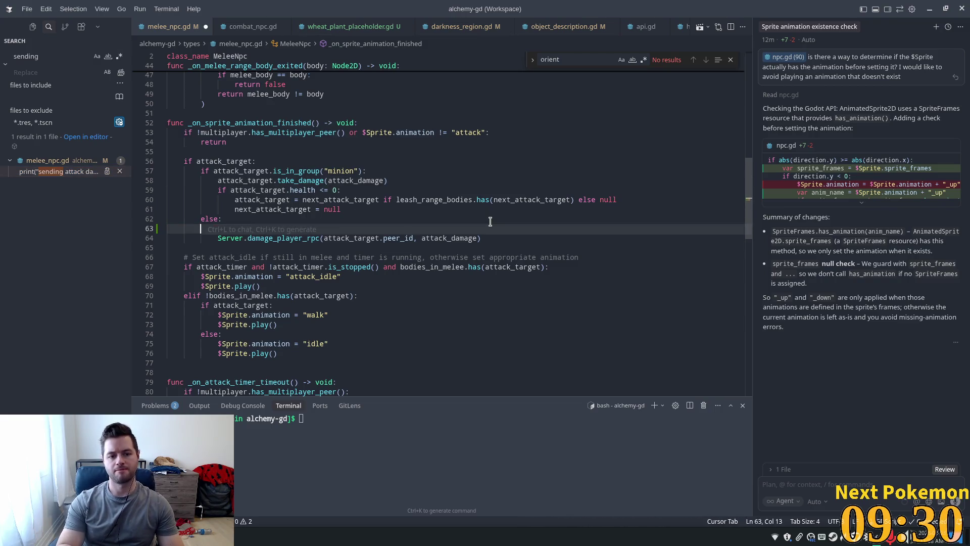
{"action": "key", "text": "BackSpace"}
{"action": "key", "text": "BackSpace"}
{"action": "key", "text": "BackSpace"}
{"action": "key", "text": "BackSpace"}
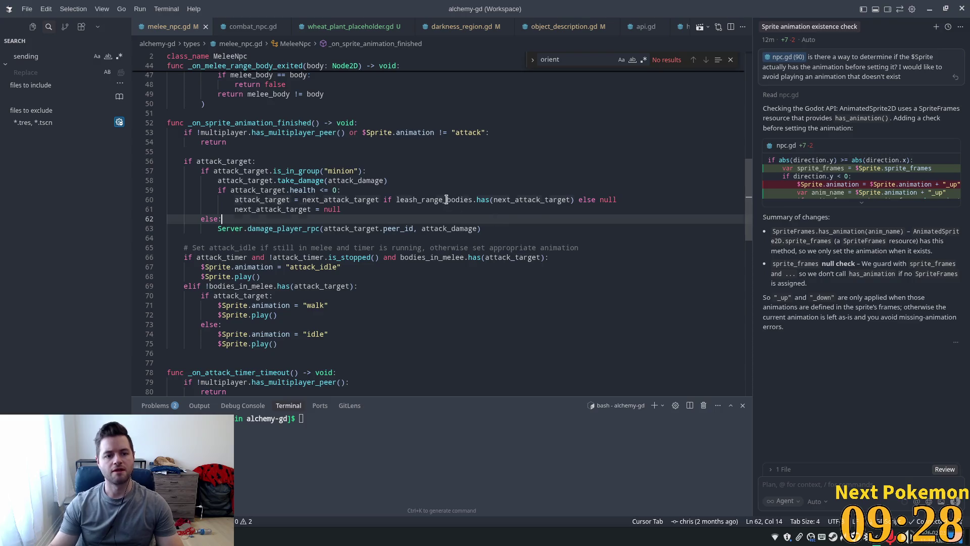
{"action": "left_click", "coordinate": [447, 200]}
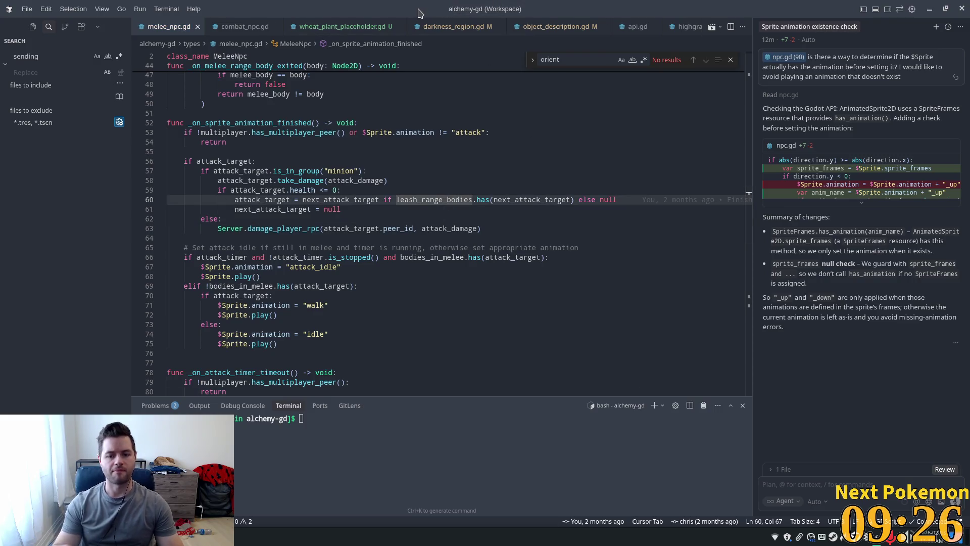
Step: Open npc.gd with quick search and read through orient_animation and the rest of the script
{"action": "key", "text": "ctrl+p"}
{"action": "type", "text": "npc"}
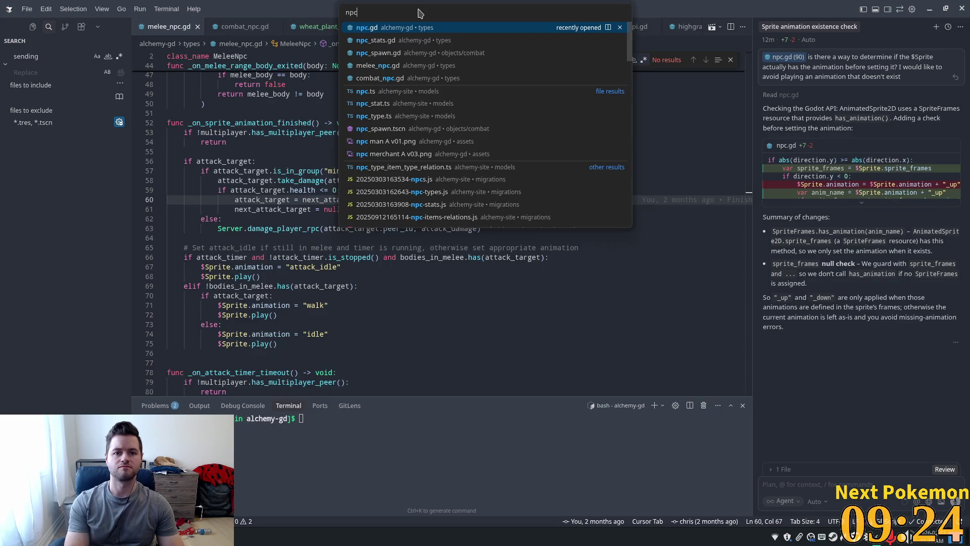
{"action": "key", "text": "Return"}
{"action": "left_click", "coordinate": [349, 110]}
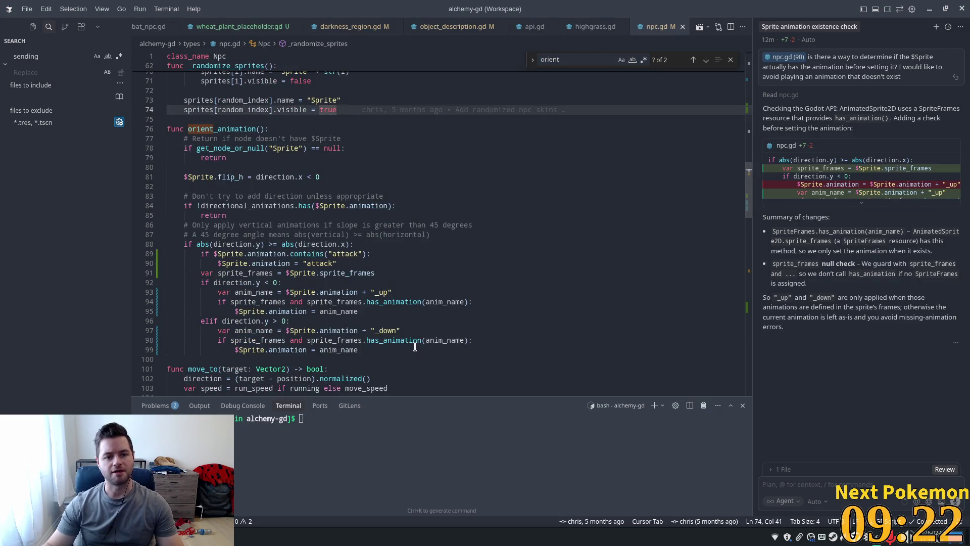
{"action": "scroll", "coordinate": [288, 218], "scroll_direction": "down", "scroll_amount": 1}
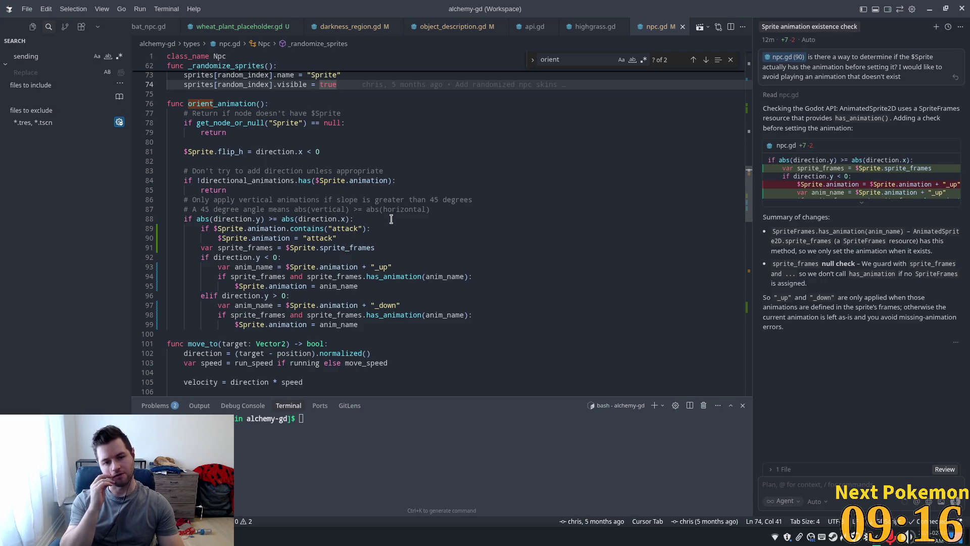
{"action": "left_click", "coordinate": [319, 200]}
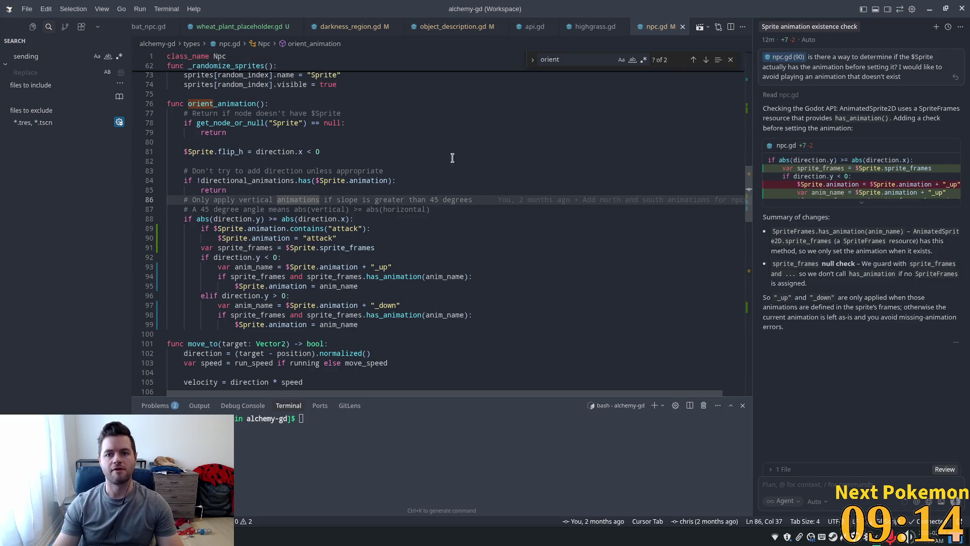
{"action": "scroll", "coordinate": [310, 264], "scroll_direction": "down", "scroll_amount": 5}
{"action": "scroll", "coordinate": [309, 274], "scroll_direction": "down", "scroll_amount": 10}
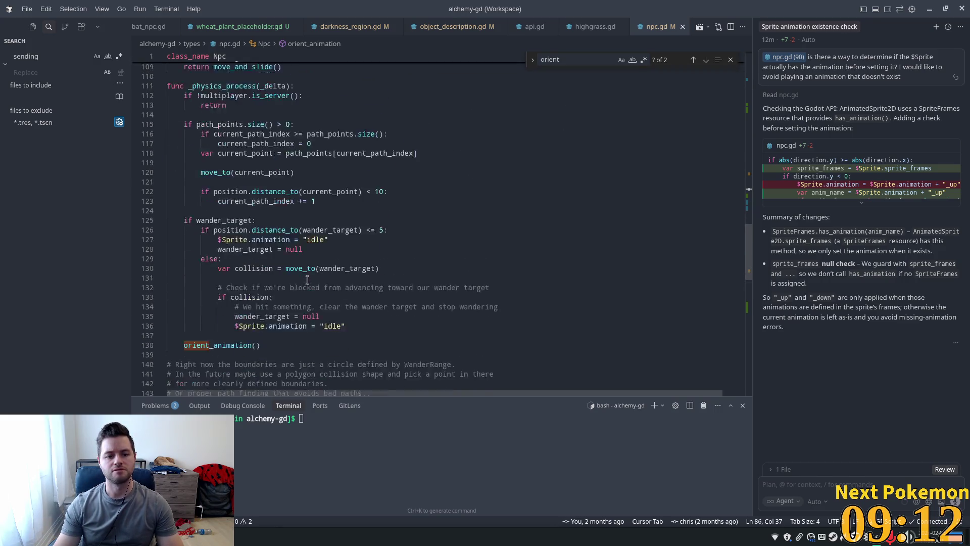
{"action": "scroll", "coordinate": [304, 286], "scroll_direction": "down", "scroll_amount": 9}
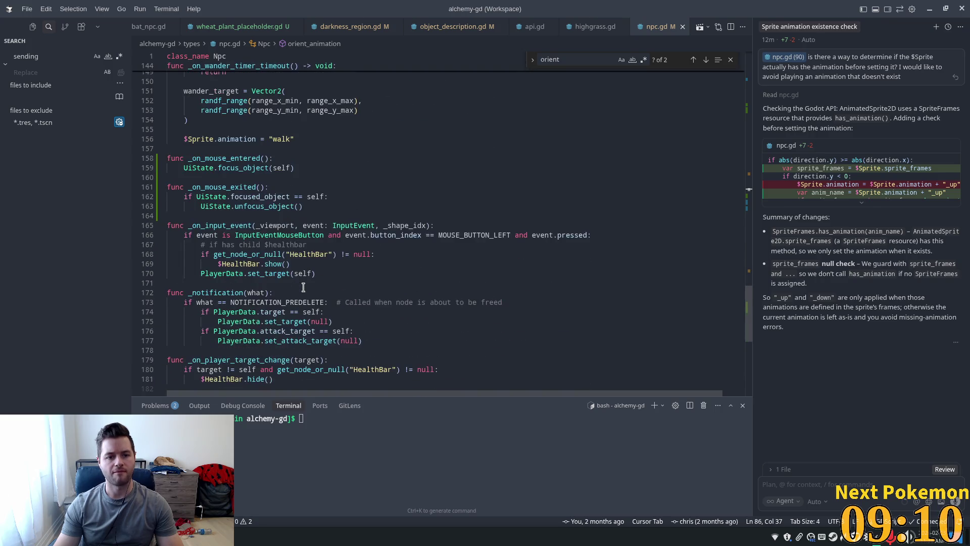
{"action": "scroll", "coordinate": [264, 170], "scroll_direction": "up", "scroll_amount": 6}
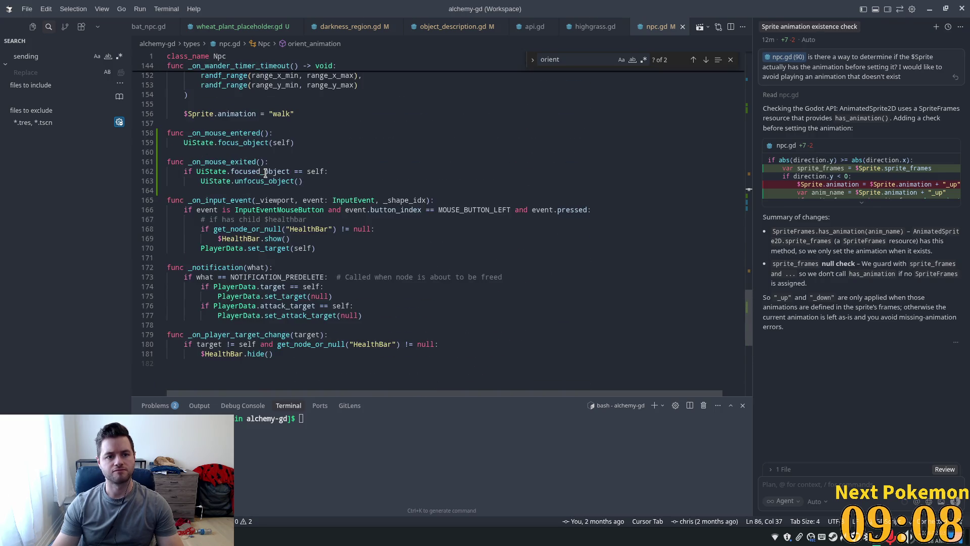
{"action": "key", "text": "ctrl+p"}
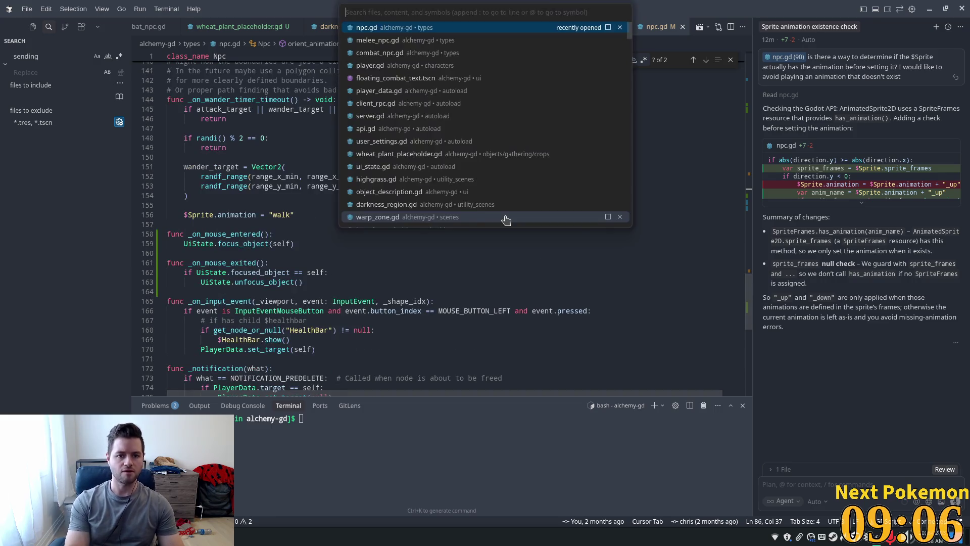
Step: Open melee_npc.gd and highlight the _on_sprite_animation_finished declaration
{"action": "type", "text": "mele"}
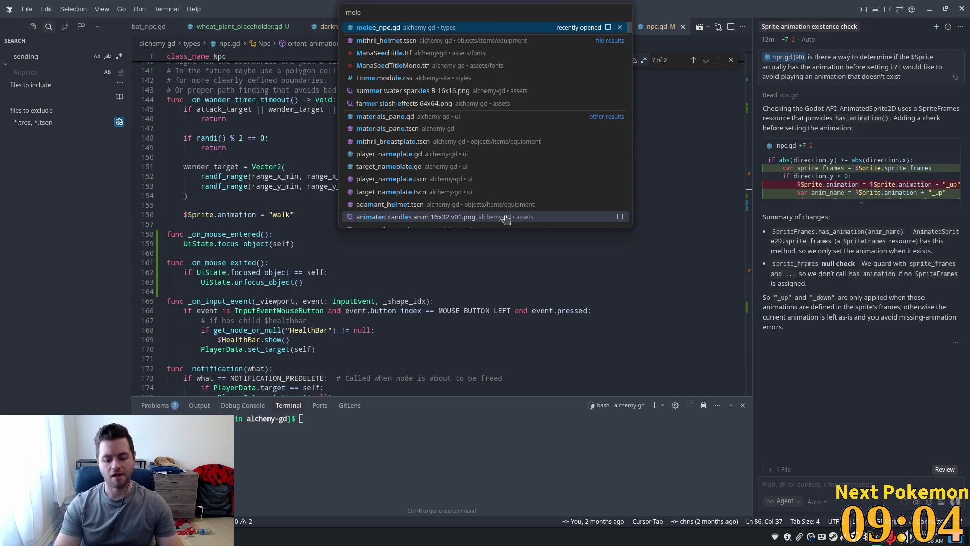
{"action": "key", "text": "Return"}
{"action": "triple_click", "coordinate": [242, 124]}
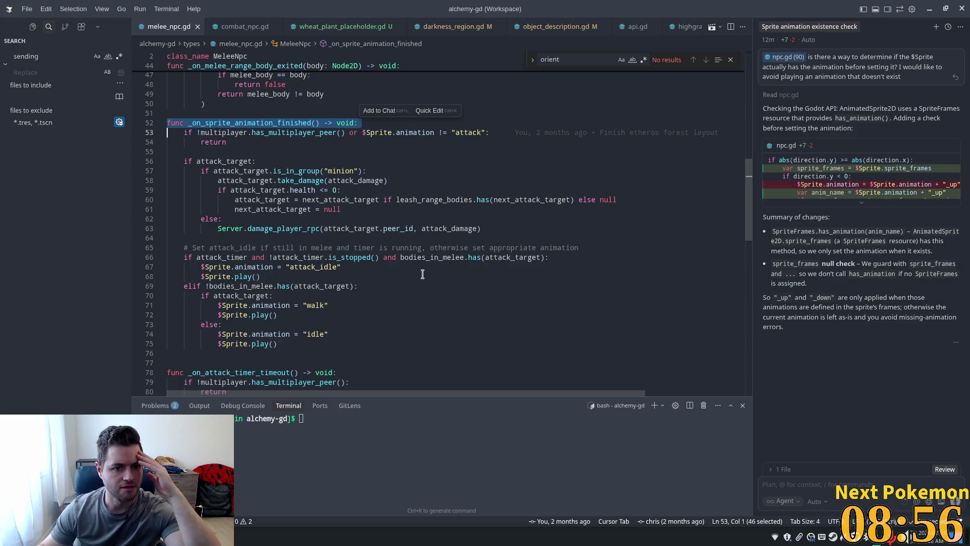
{"action": "double_click", "coordinate": [256, 122]}
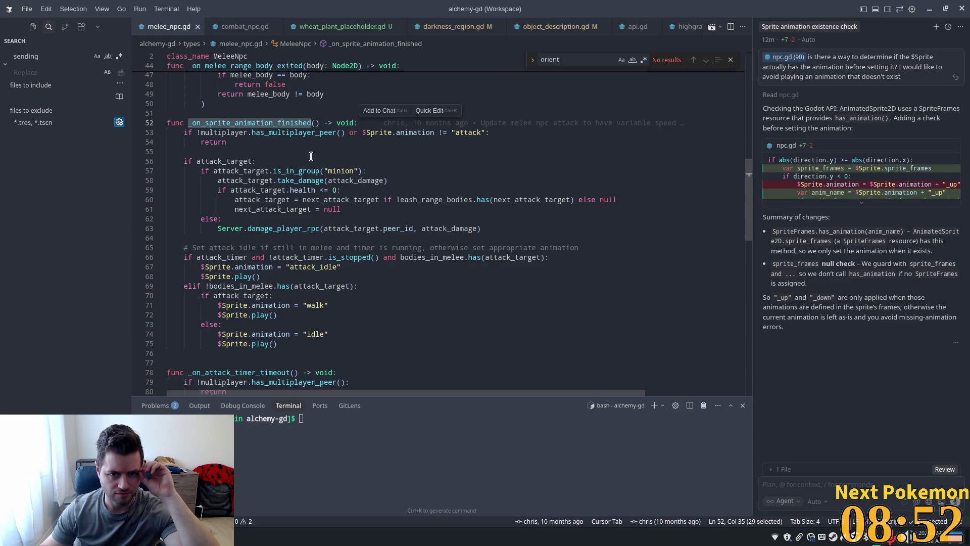
{"action": "scroll", "coordinate": [437, 146], "scroll_direction": "up", "scroll_amount": 3}
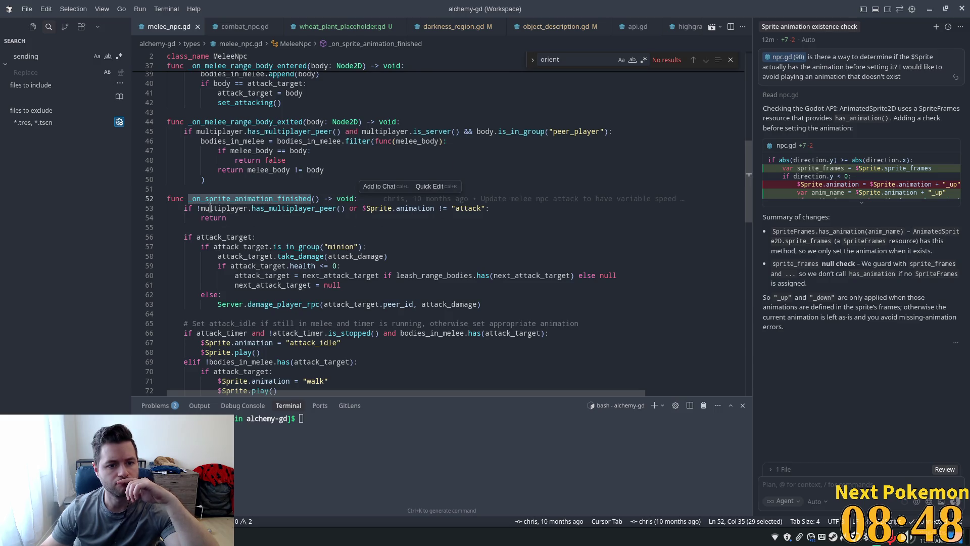
{"action": "left_click", "coordinate": [409, 217]}
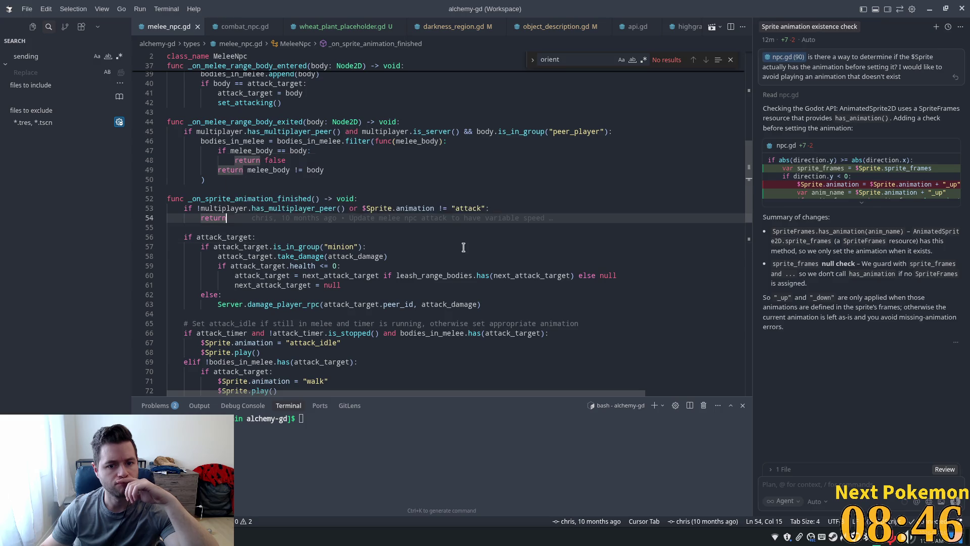
Step: Inspect line 53's animation-vs-"attack" comparison and select its != operator
{"action": "left_click", "coordinate": [422, 209]}
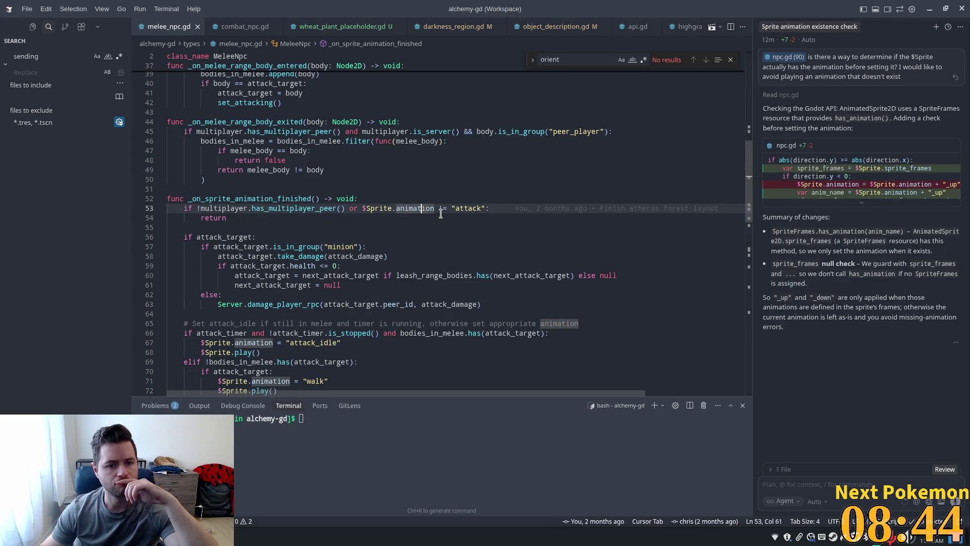
{"action": "mouse_move", "coordinate": [410, 210]}
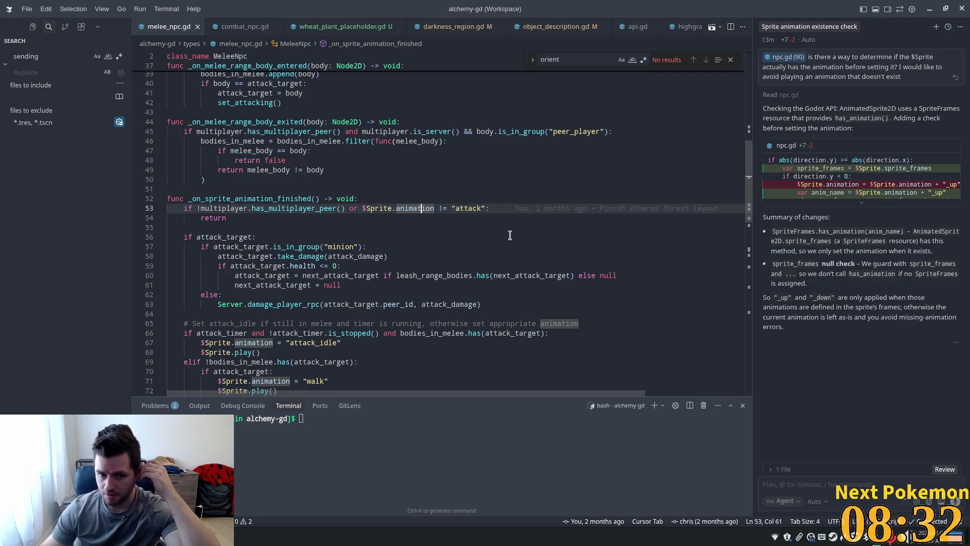
{"action": "double_click", "coordinate": [432, 208]}
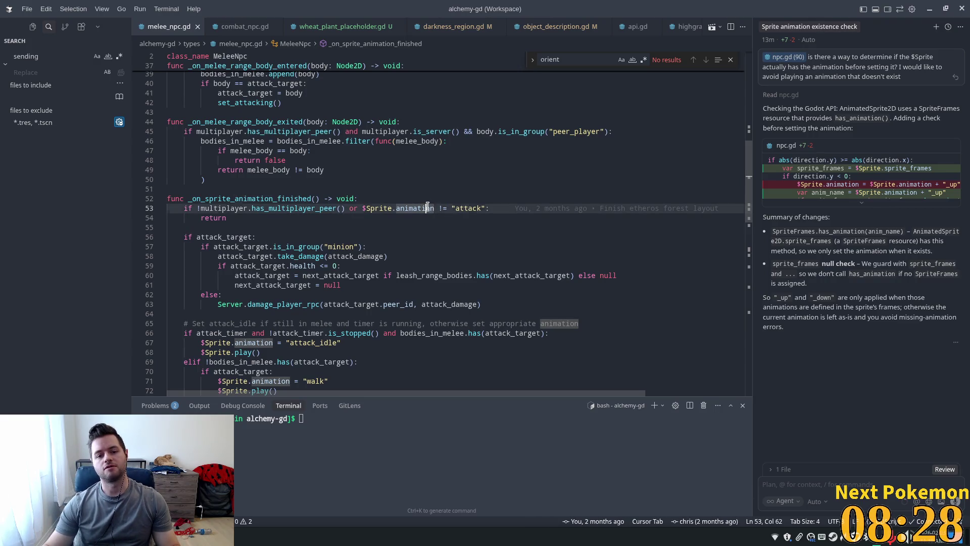
{"action": "left_click_drag", "start_coordinate": [365, 208], "coordinate": [477, 208]}
{"action": "left_click", "coordinate": [485, 208]}
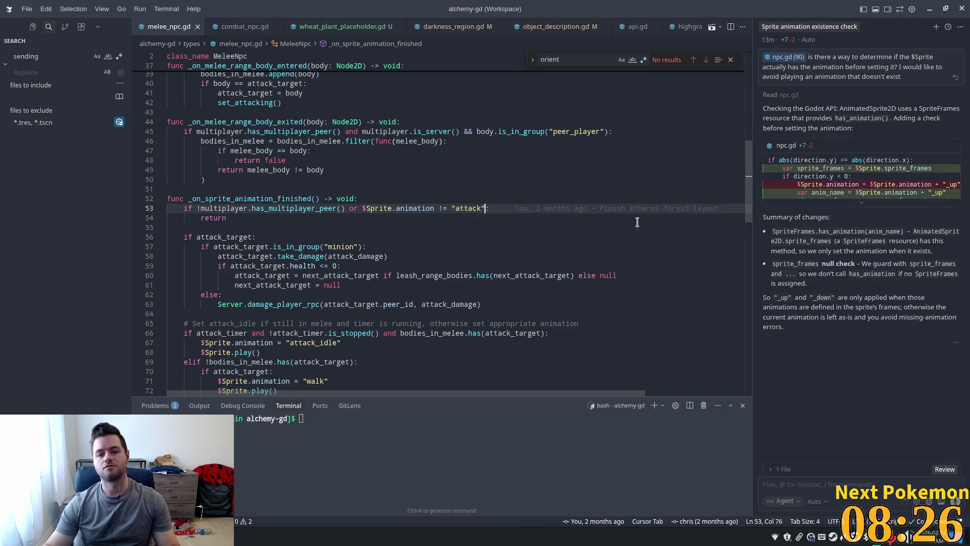
{"action": "mouse_move", "coordinate": [622, 213]}
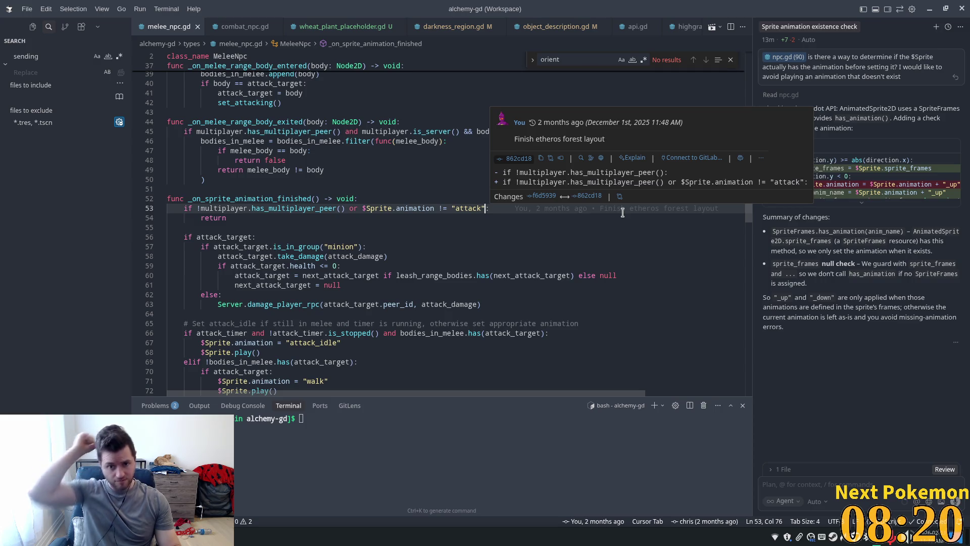
{"action": "left_click_drag", "start_coordinate": [447, 208], "coordinate": [433, 207]}
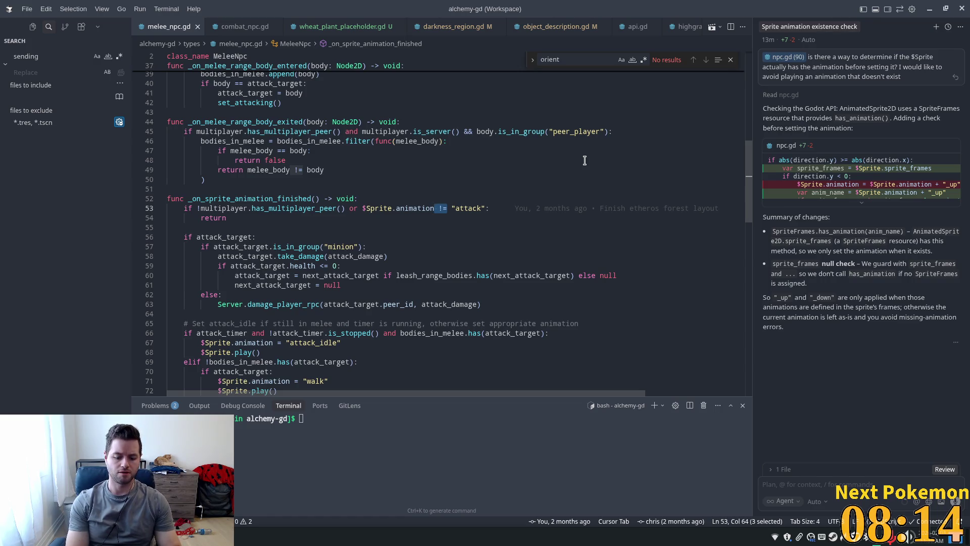
{"action": "key", "text": "ctrl+Left"}
{"action": "key", "text": "ctrl+Left"}
{"action": "key", "text": "ctrl+Left"}
Step: Rewrite line 53 to 'or not $Sprite.animation.contains("attack")' and save melee_npc.gd
{"action": "type", "text": "!"}
{"action": "key", "text": "Tab"}
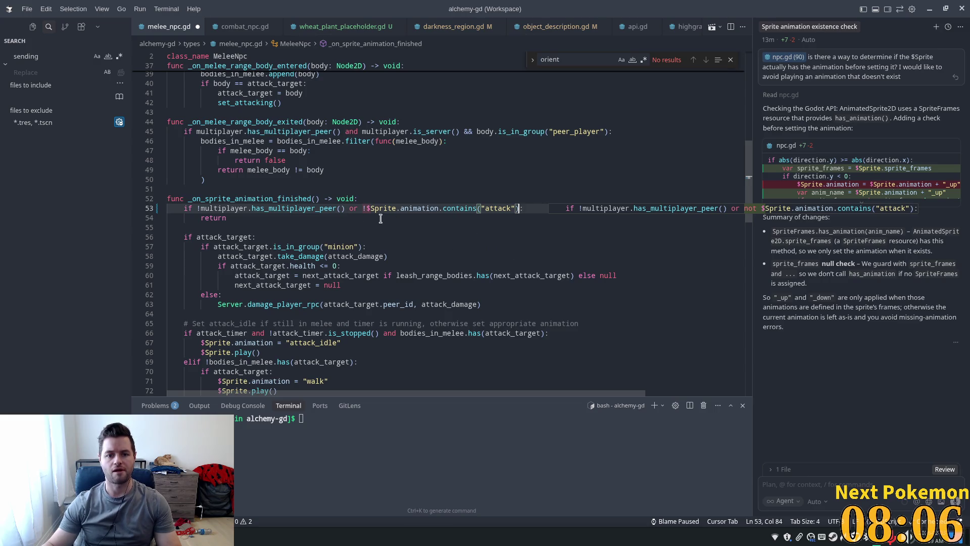
{"action": "key", "text": "Tab"}
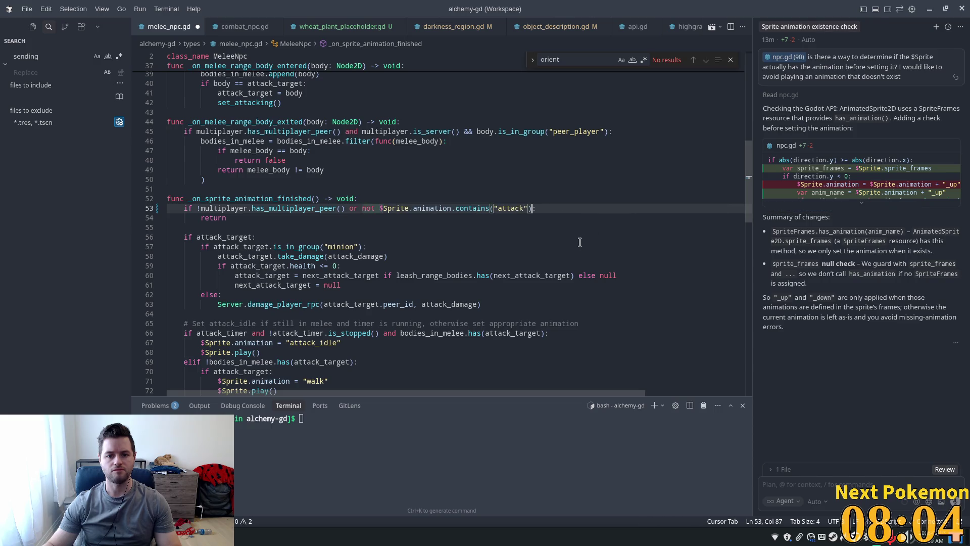
{"action": "left_click", "coordinate": [494, 198]}
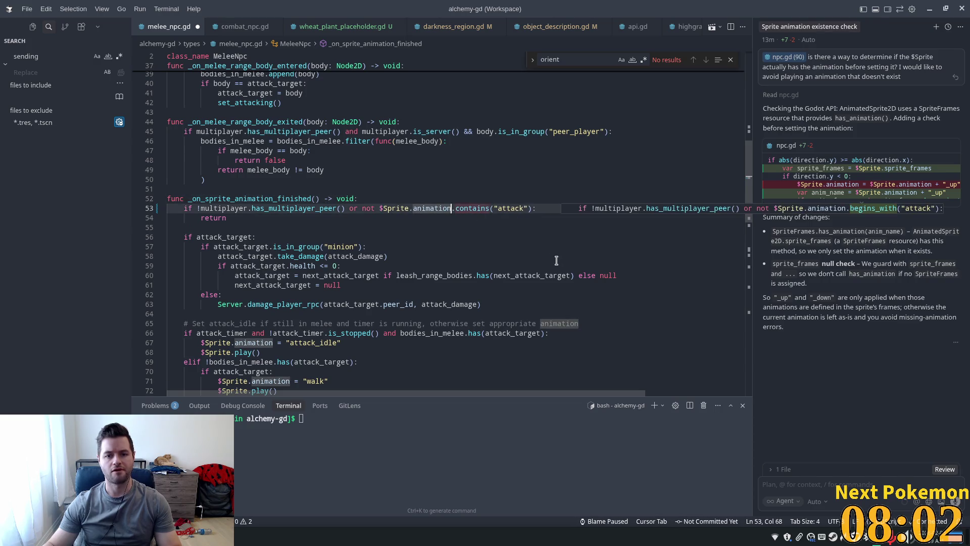
{"action": "key", "text": "ctrl+s"}
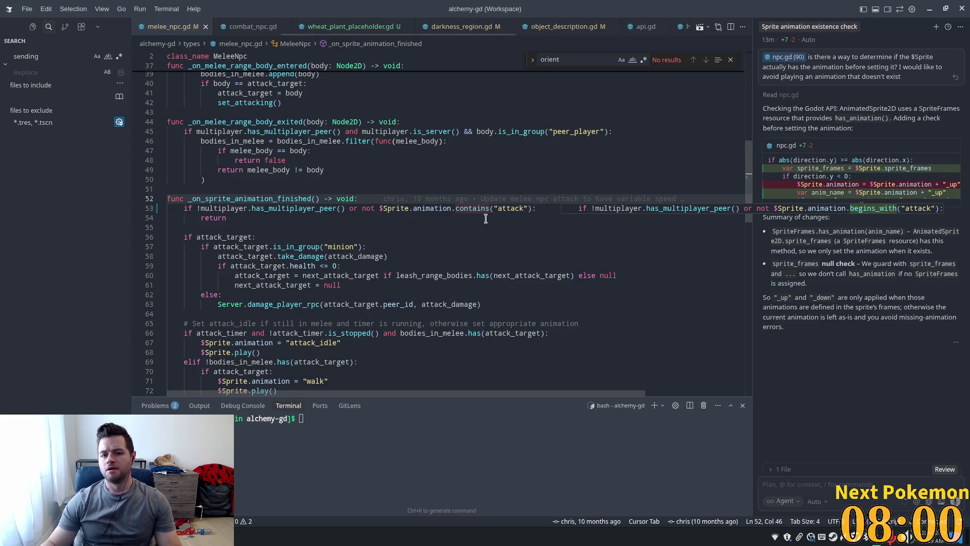
Step: Review the new contains("attack") check on line 53, then switch to Godot Engine
{"action": "left_click", "coordinate": [511, 209]}
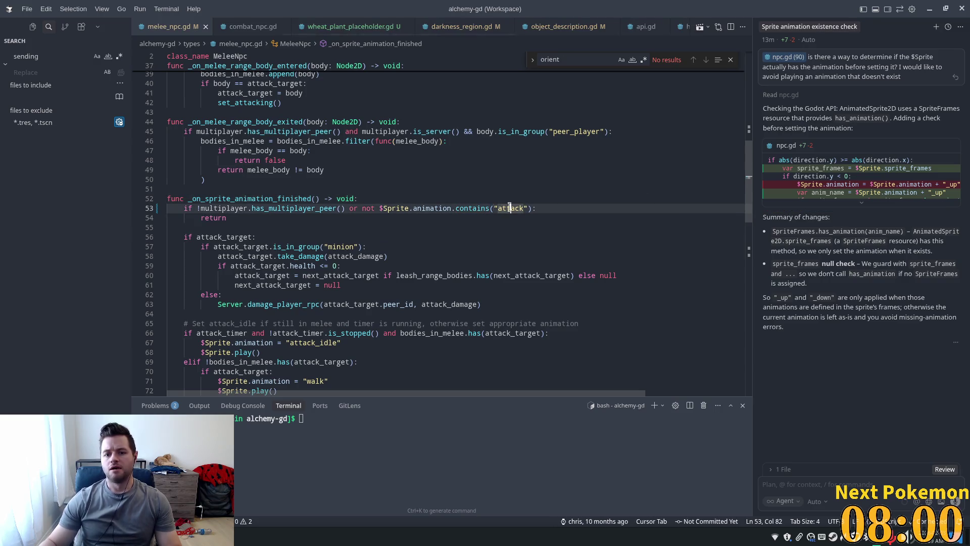
{"action": "double_click", "coordinate": [472, 207]}
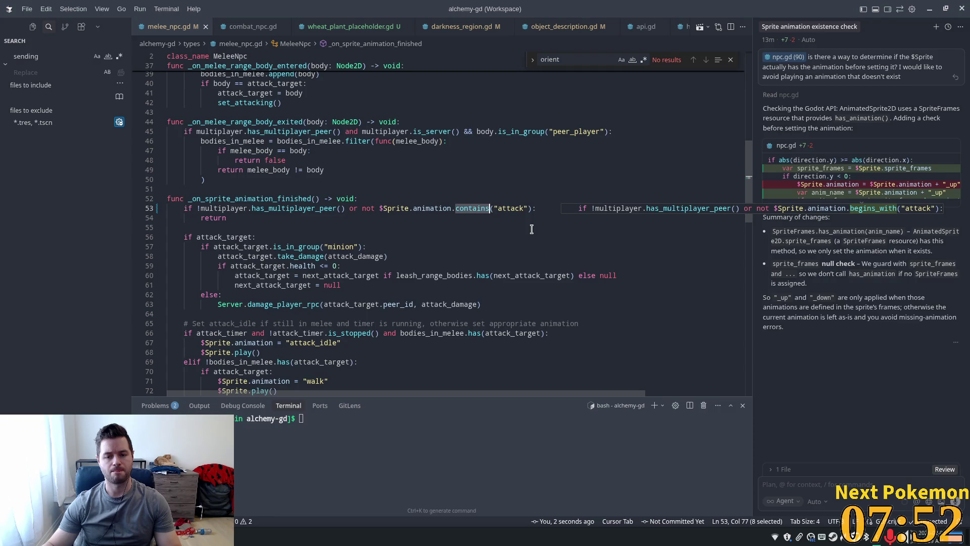
{"action": "left_click", "coordinate": [515, 209]}
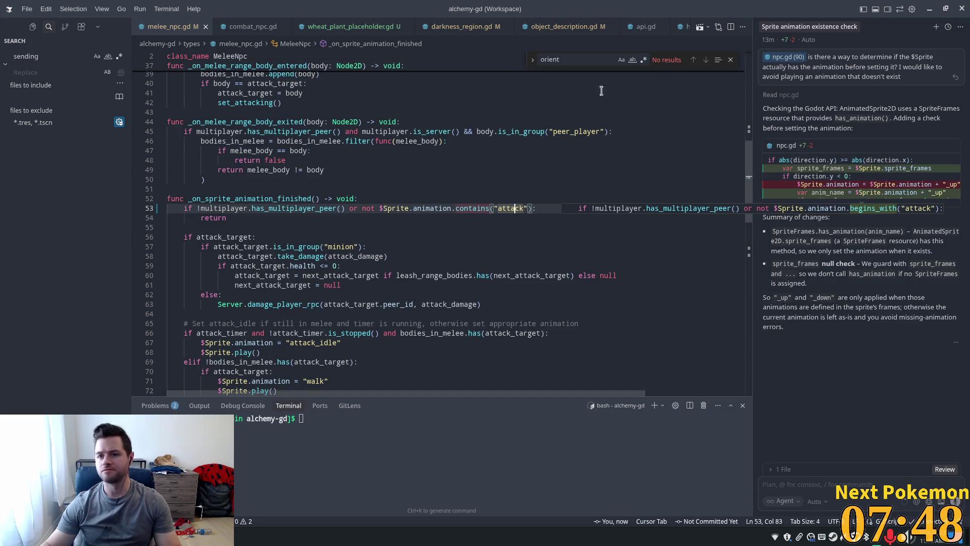
{"action": "key", "text": "alt+Tab"}
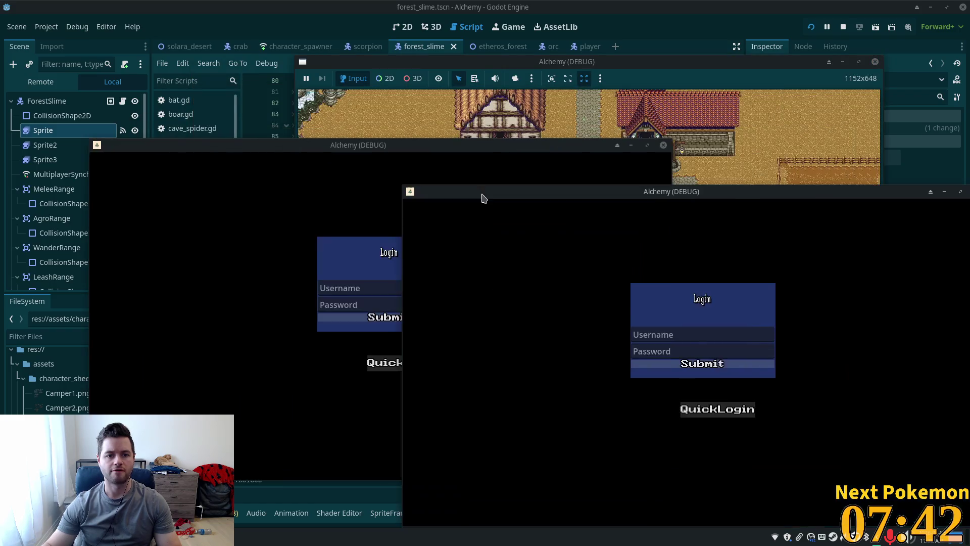
Step: Reposition the two game windows and walk the player down and left toward a slime
{"action": "left_click_drag", "start_coordinate": [254, 156], "coordinate": [223, 135]}
{"action": "left_click_drag", "start_coordinate": [693, 194], "coordinate": [666, 144]}
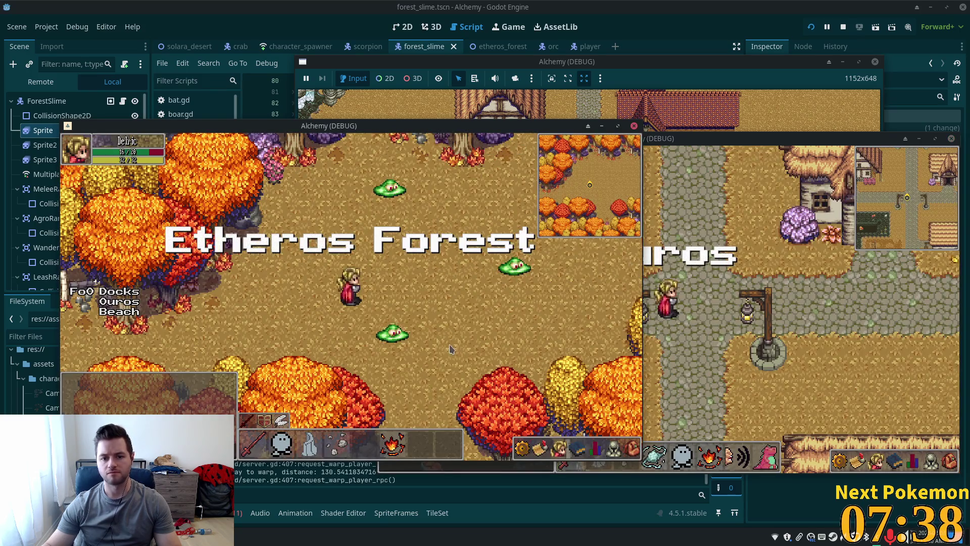
{"action": "key", "text": "s"}
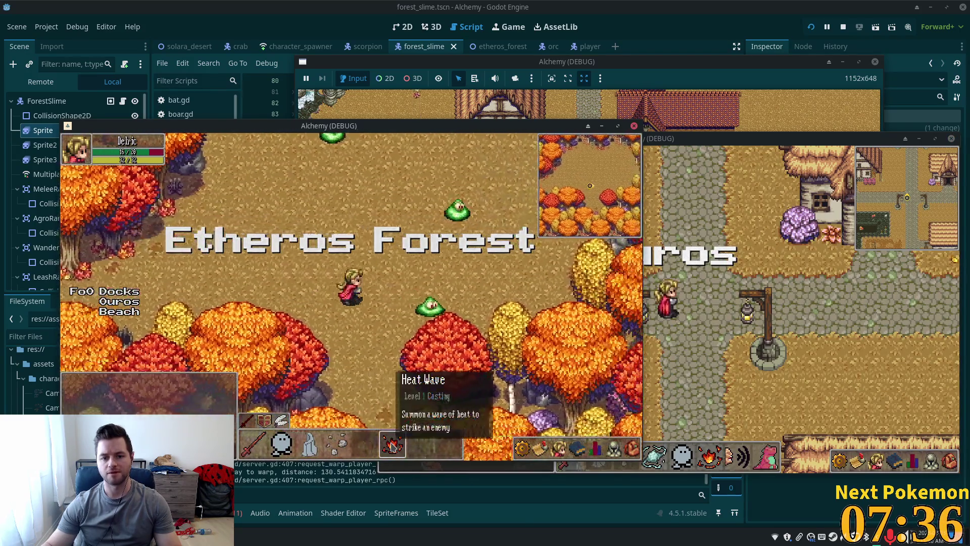
{"action": "key", "text": "a"}
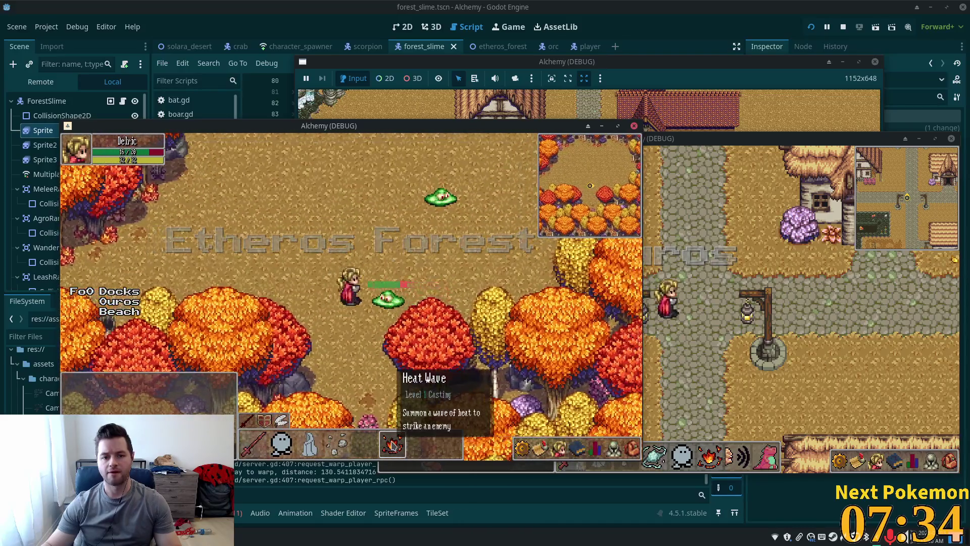
Step: Keep walking the player among the forest slimes, then bring the script editor forward
{"action": "key", "text": "a"}
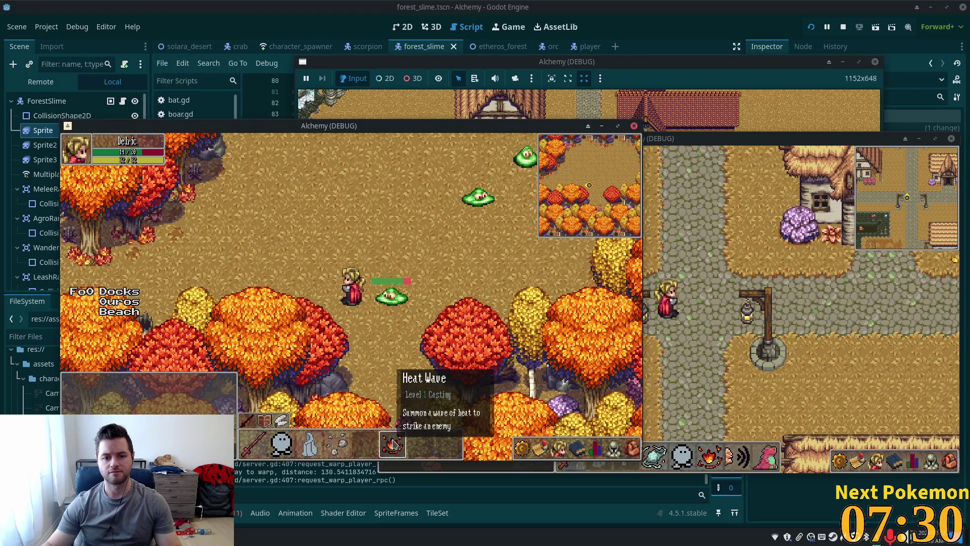
{"action": "key", "text": "w"}
{"action": "key", "text": "d"}
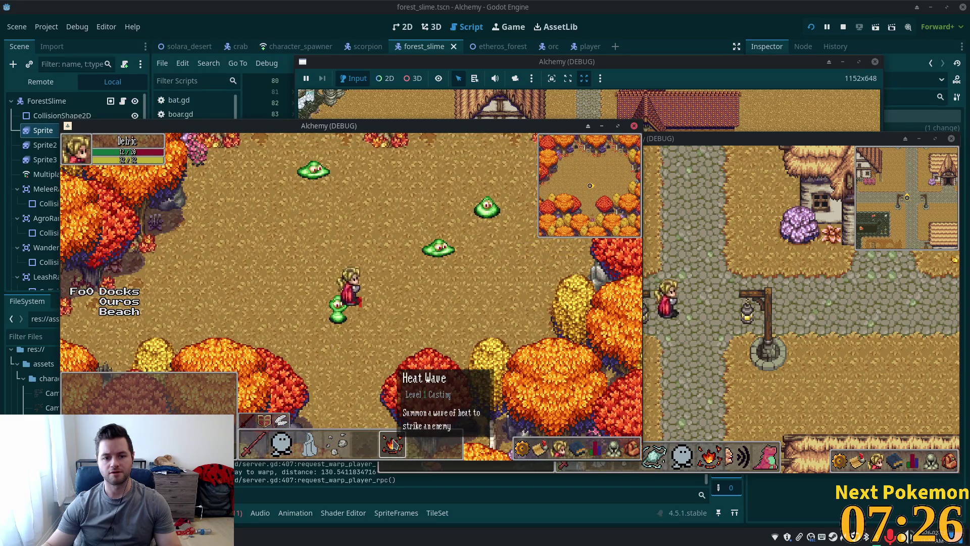
{"action": "key", "text": "s"}
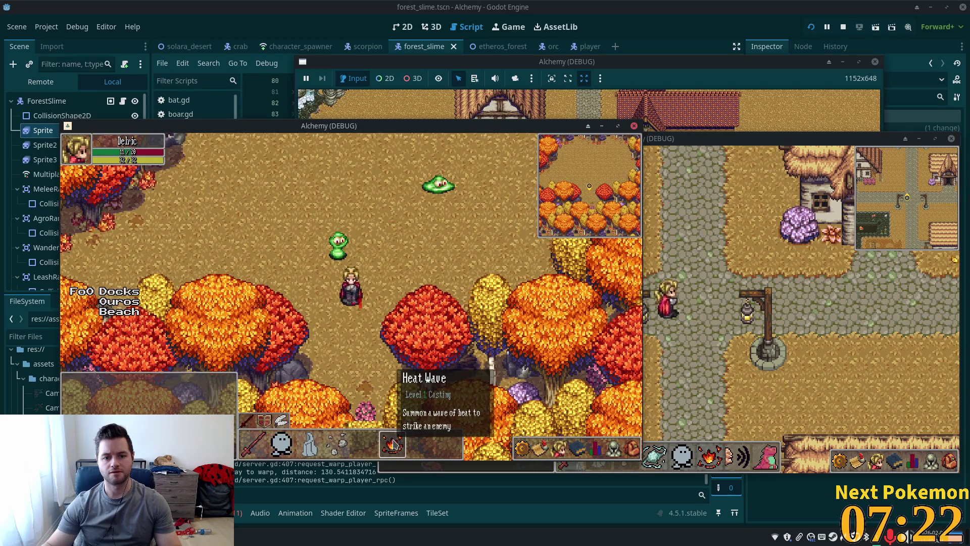
{"action": "key", "text": "w"}
{"action": "key", "text": "a"}
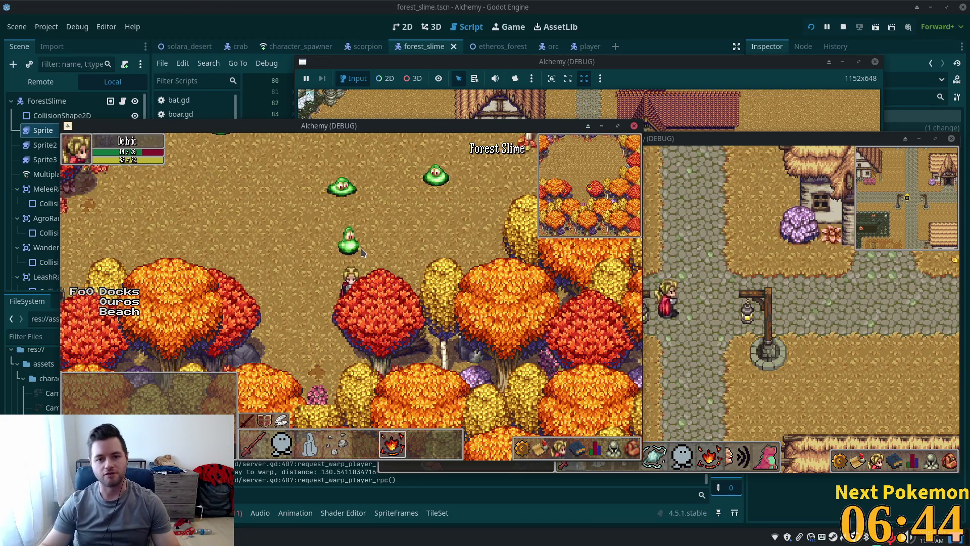
{"action": "left_click", "coordinate": [665, 35]}
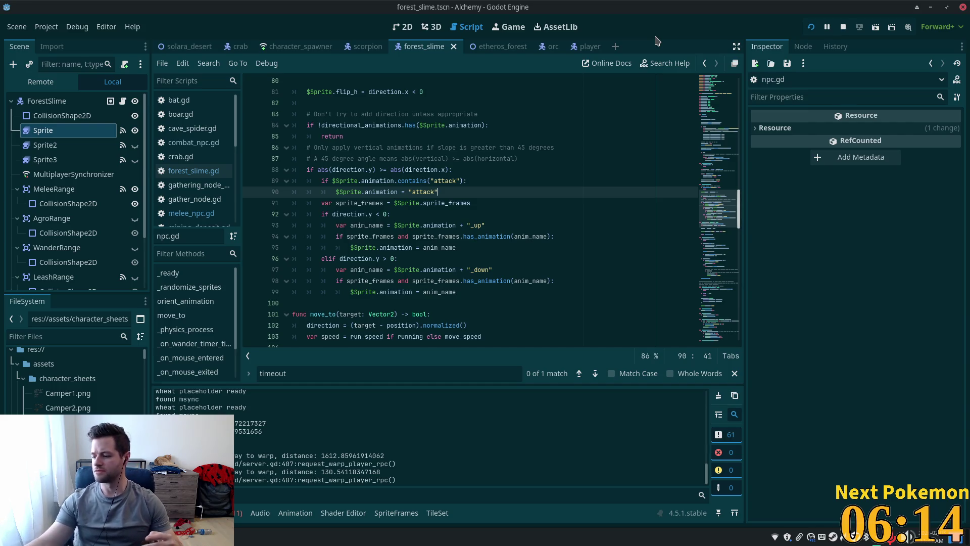
Step: Scroll npc.gd's top declarations, highlighting the directional_animations constant, then switch to Cursor
{"action": "scroll", "coordinate": [455, 208], "scroll_direction": "up", "scroll_amount": 10}
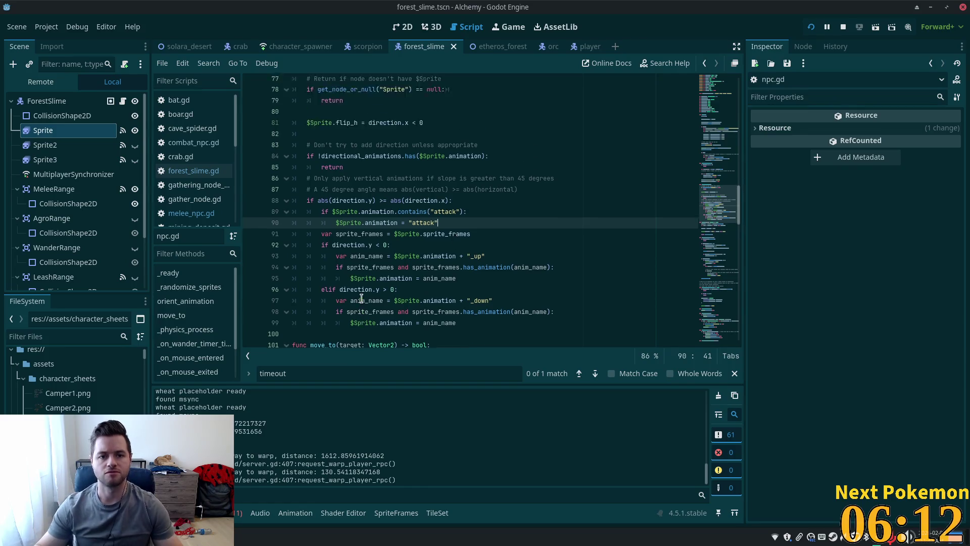
{"action": "scroll", "coordinate": [384, 252], "scroll_direction": "up", "scroll_amount": 4}
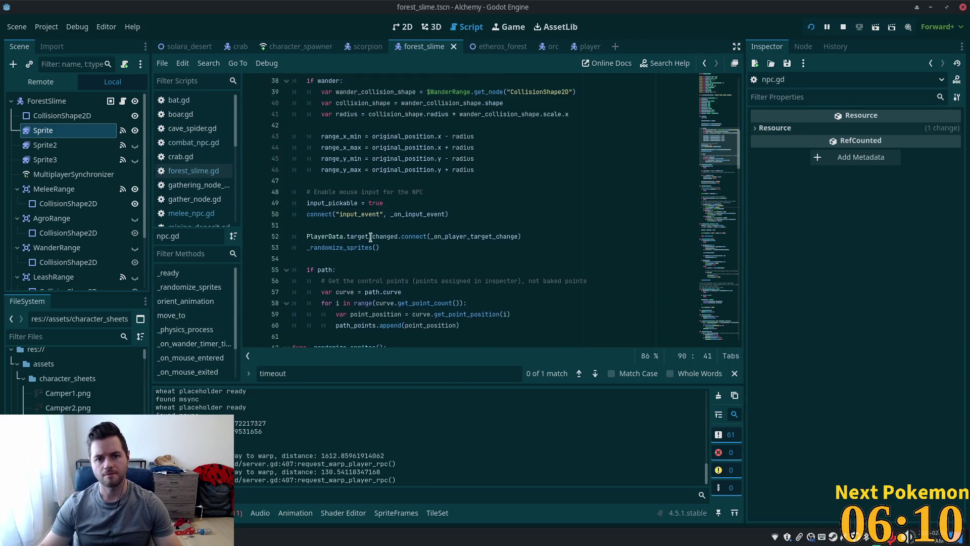
{"action": "scroll", "coordinate": [642, 166], "scroll_direction": "up", "scroll_amount": 12}
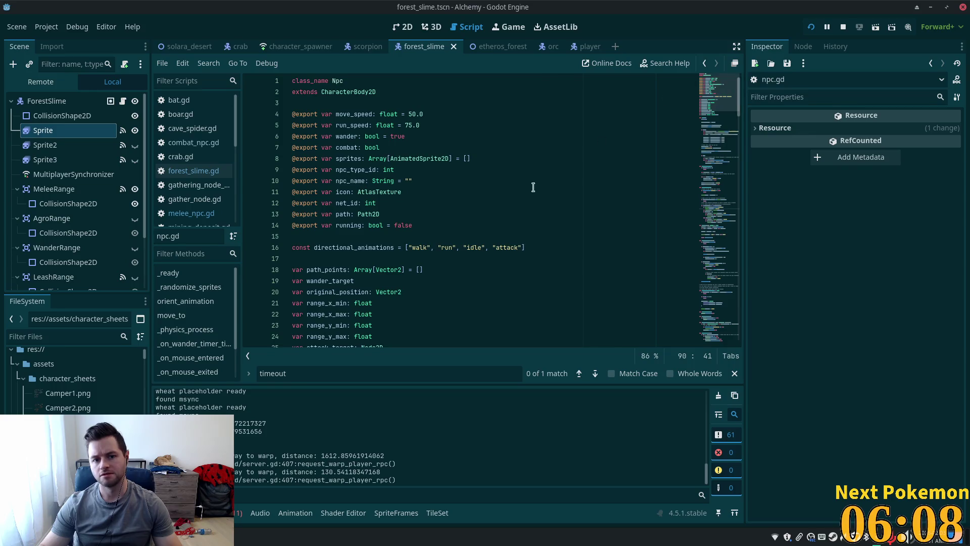
{"action": "scroll", "coordinate": [416, 193], "scroll_direction": "down", "scroll_amount": 3}
{"action": "double_click", "coordinate": [345, 146]}
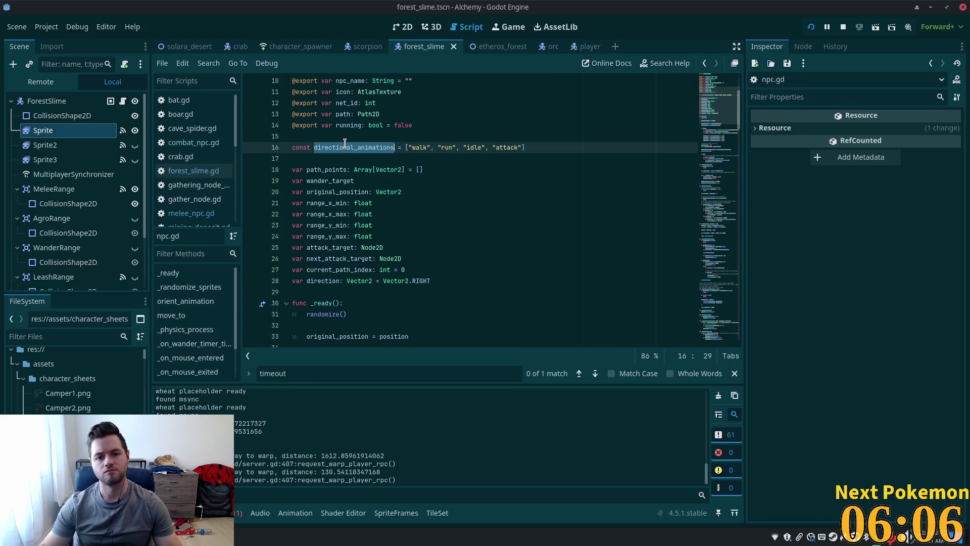
{"action": "scroll", "coordinate": [485, 208], "scroll_direction": "down", "scroll_amount": 7}
{"action": "scroll", "coordinate": [484, 206], "scroll_direction": "up", "scroll_amount": 4}
{"action": "scroll", "coordinate": [484, 206], "scroll_direction": "down", "scroll_amount": 2}
{"action": "scroll", "coordinate": [484, 206], "scroll_direction": "down", "scroll_amount": 8}
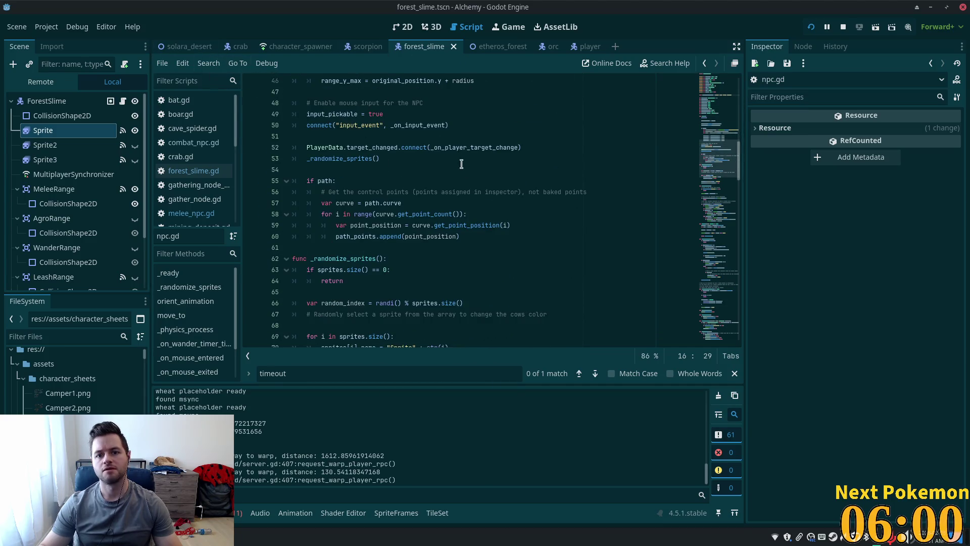
{"action": "scroll", "coordinate": [664, 173], "scroll_direction": "up", "scroll_amount": 14}
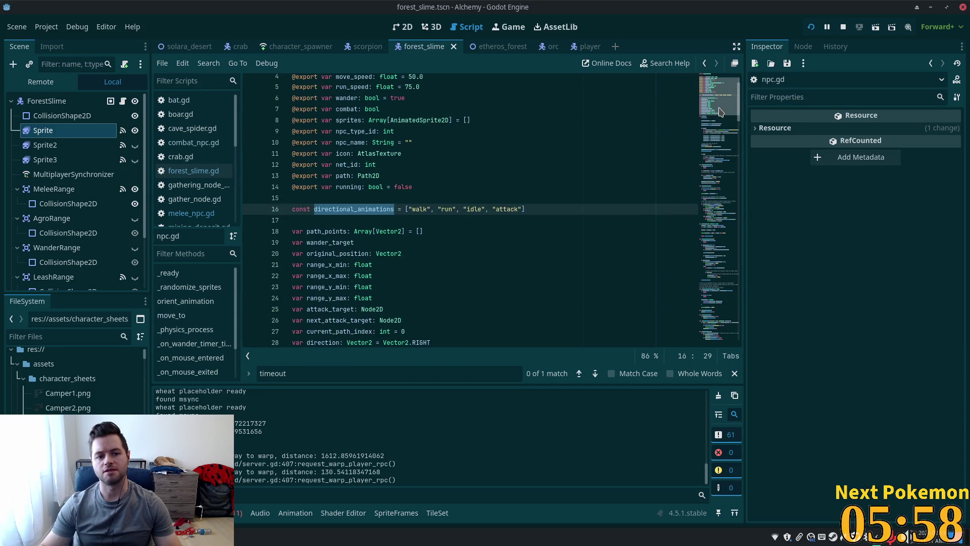
{"action": "scroll", "coordinate": [456, 235], "scroll_direction": "up", "scroll_amount": 1}
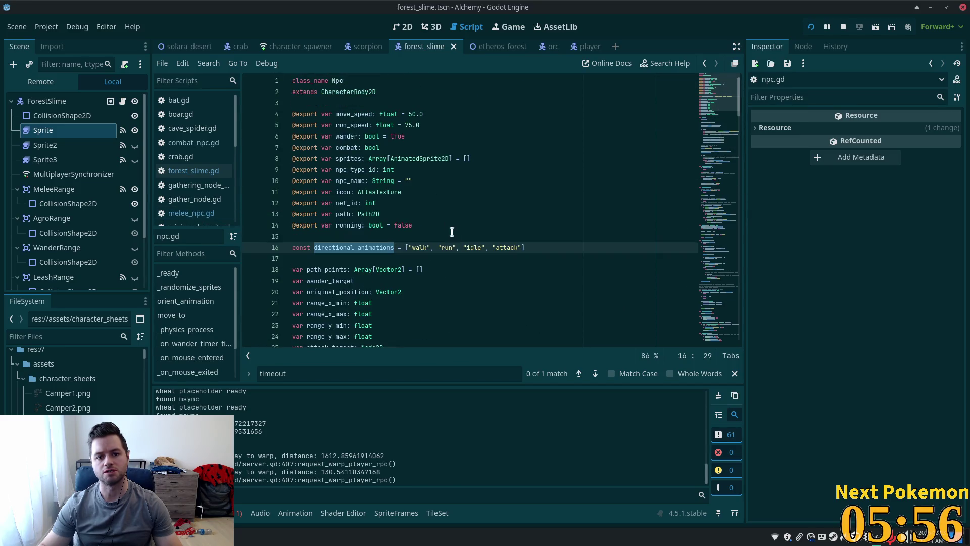
{"action": "left_click", "coordinate": [336, 82]}
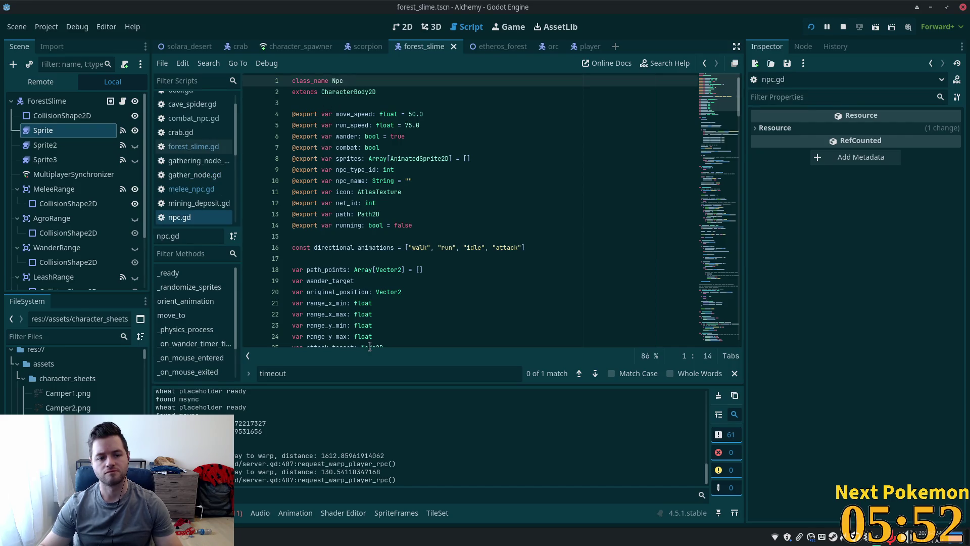
{"action": "key", "text": "alt+Tab"}
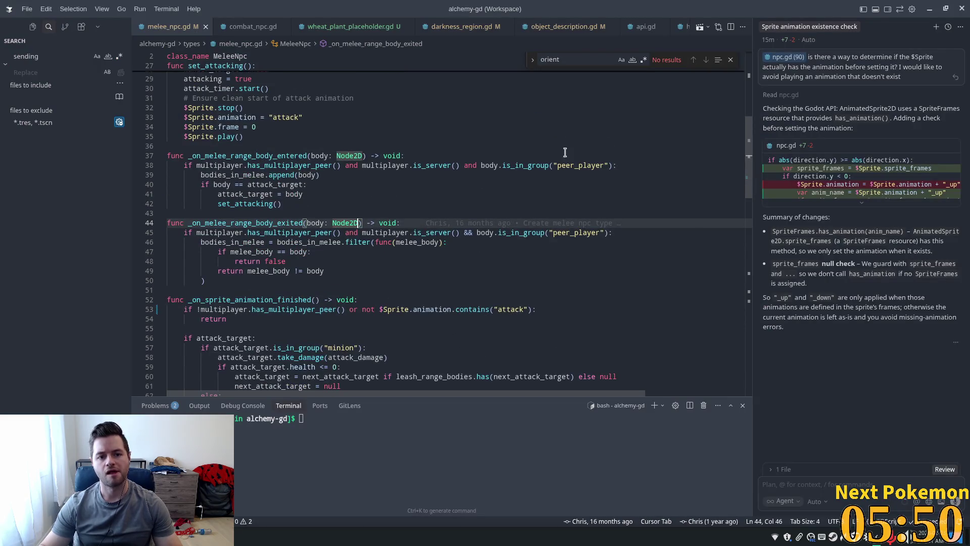
Step: Open npc.gd in Cursor and jump to the orient_animation function
{"action": "scroll", "coordinate": [741, 157], "scroll_direction": "up", "scroll_amount": 10}
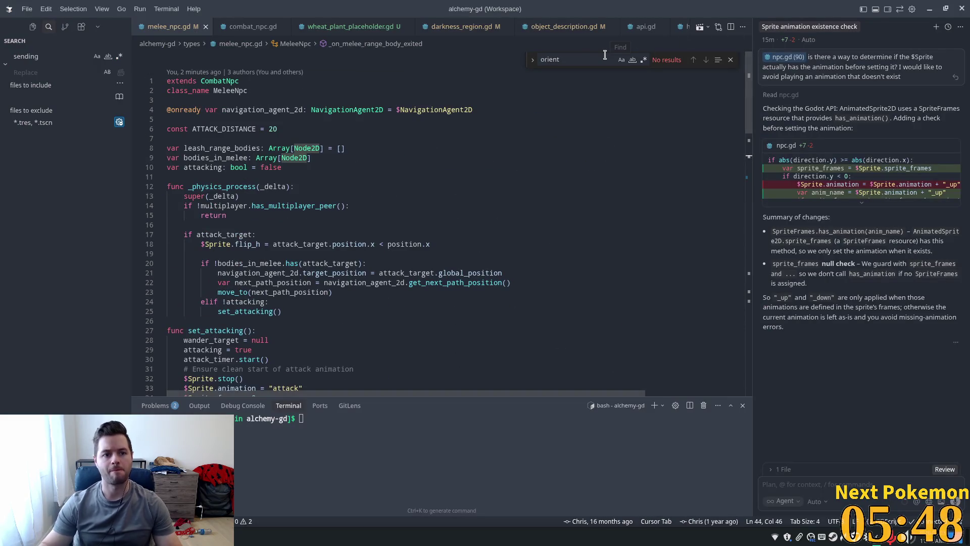
{"action": "key", "text": "ctrl+p"}
{"action": "type", "text": "npc"}
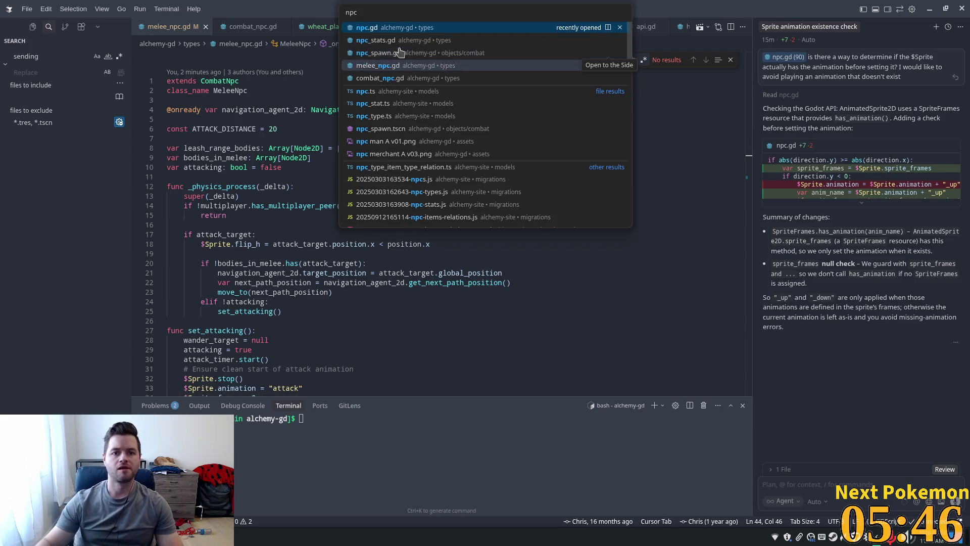
{"action": "left_click", "coordinate": [379, 34]}
{"action": "left_click", "coordinate": [344, 205]}
{"action": "scroll", "coordinate": [253, 190], "scroll_direction": "up", "scroll_amount": 5}
{"action": "scroll", "coordinate": [254, 190], "scroll_direction": "up", "scroll_amount": 2}
{"action": "left_click", "coordinate": [231, 246], "text": "ctrl"}
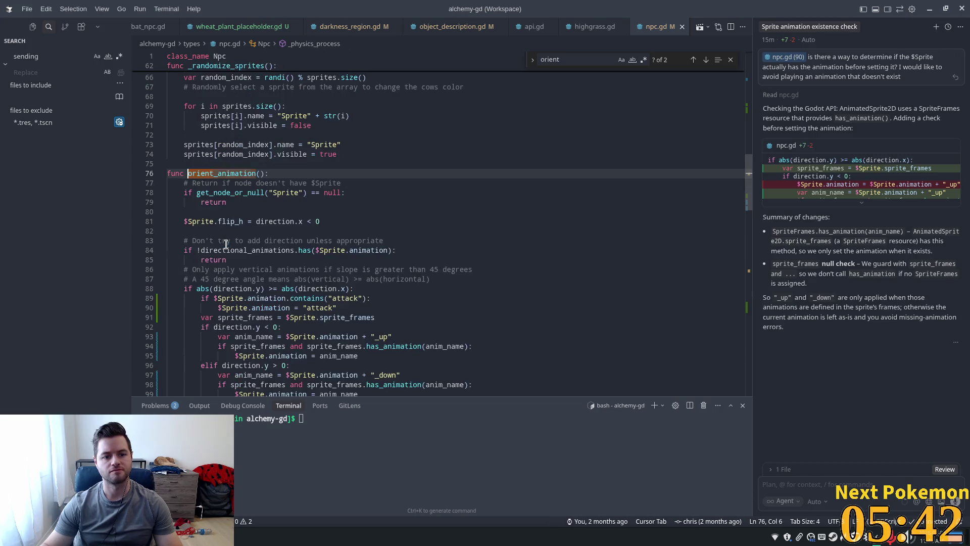
{"action": "left_click", "coordinate": [353, 193]}
{"action": "scroll", "coordinate": [457, 230], "scroll_direction": "down", "scroll_amount": 2}
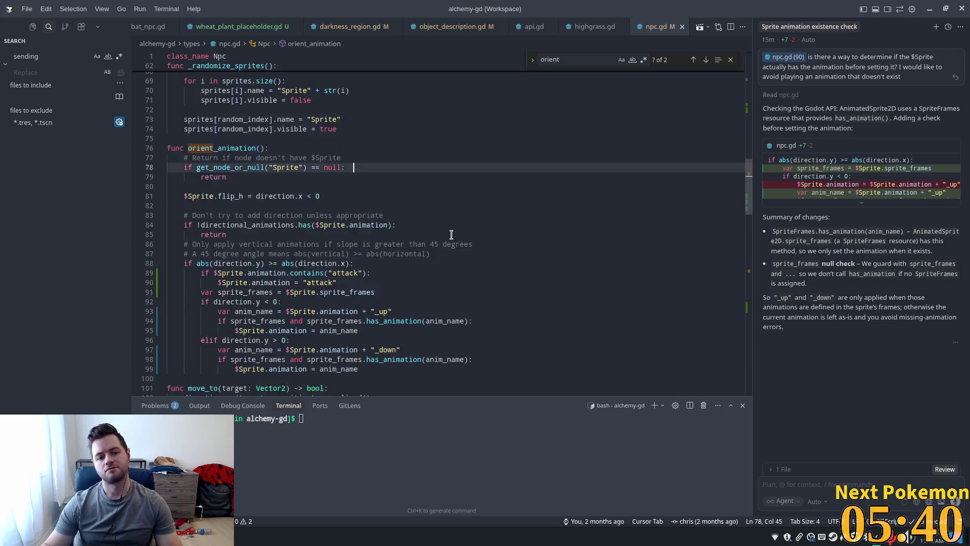
Step: Search the file for direction and select the direction calculation on line 102 in move_to
{"action": "double_click", "coordinate": [273, 171]}
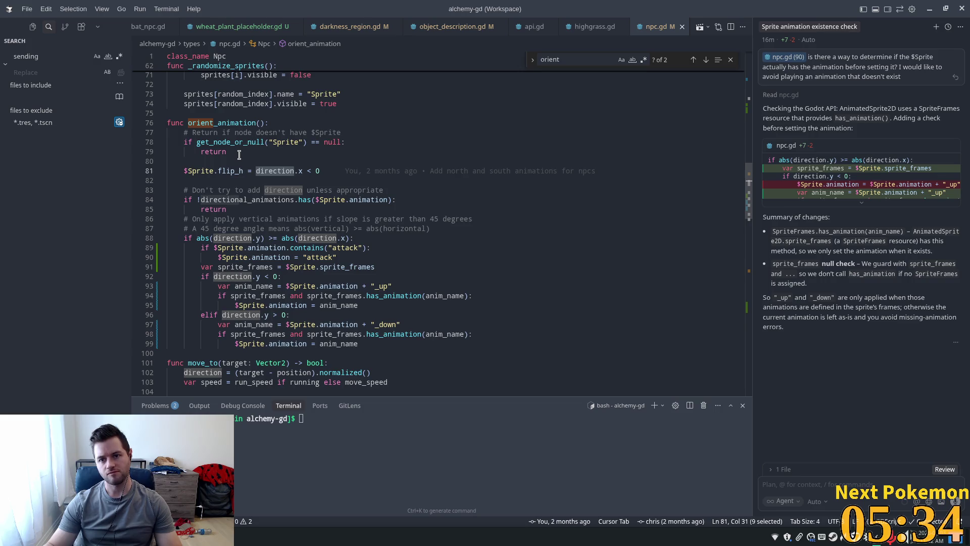
{"action": "mouse_move", "coordinate": [241, 146]}
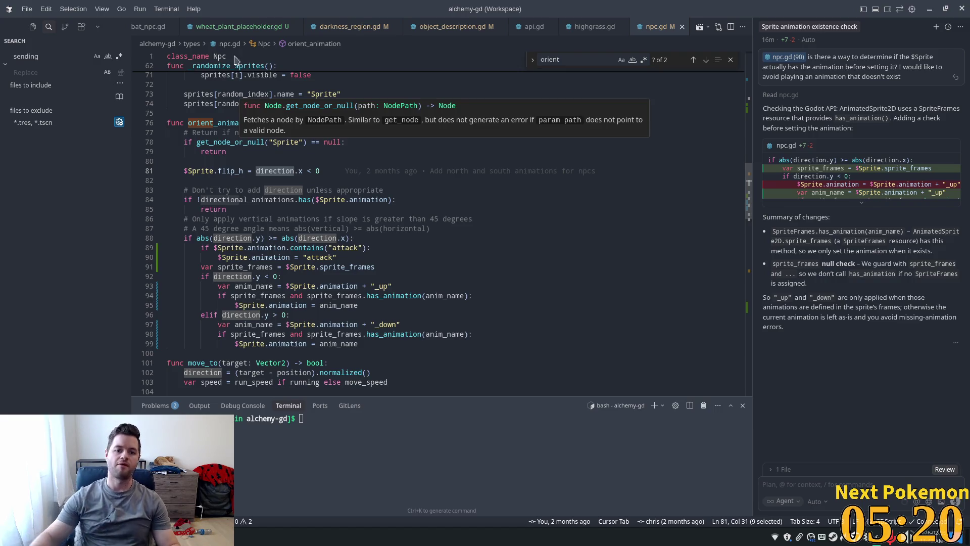
{"action": "key", "text": "ctrl+f"}
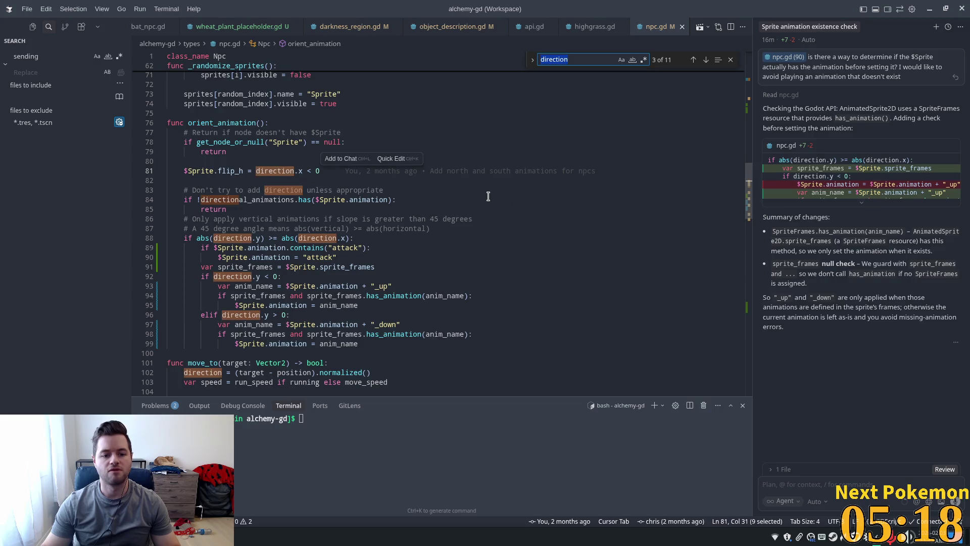
{"action": "scroll", "coordinate": [228, 331], "scroll_direction": "down", "scroll_amount": 3}
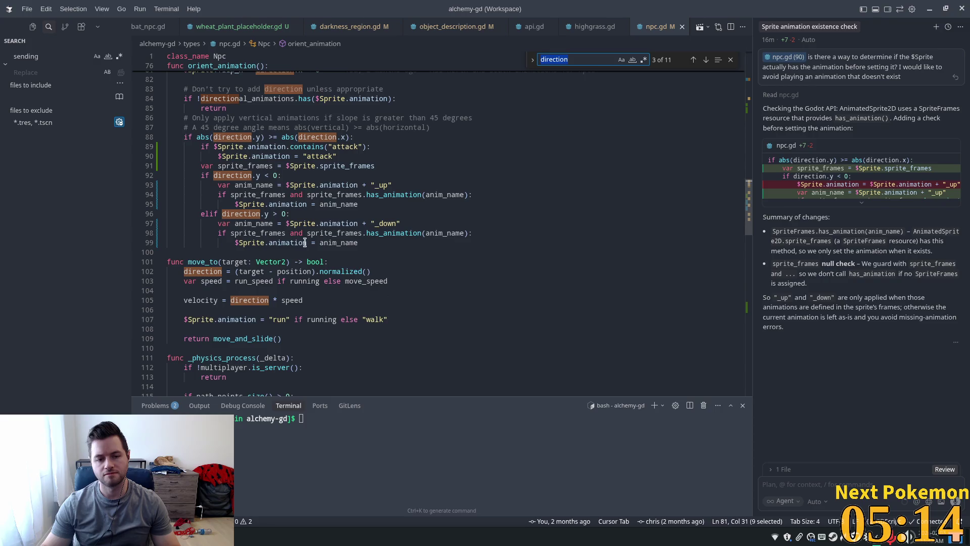
{"action": "left_click", "coordinate": [322, 271]}
{"action": "left_click_drag", "start_coordinate": [402, 269], "coordinate": [183, 272]}
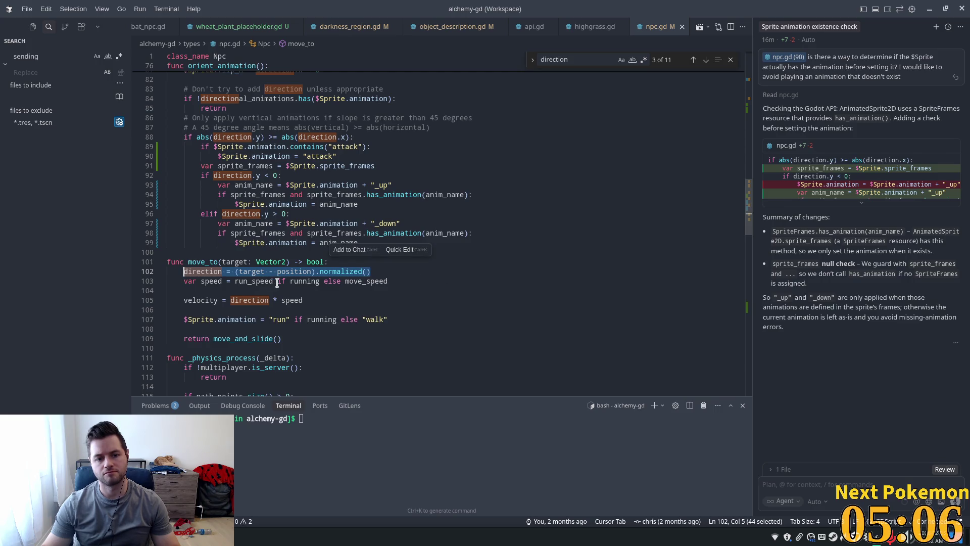
Step: Insert a new line right after the orient_animation header
{"action": "scroll", "coordinate": [303, 219], "scroll_direction": "up", "scroll_amount": 3}
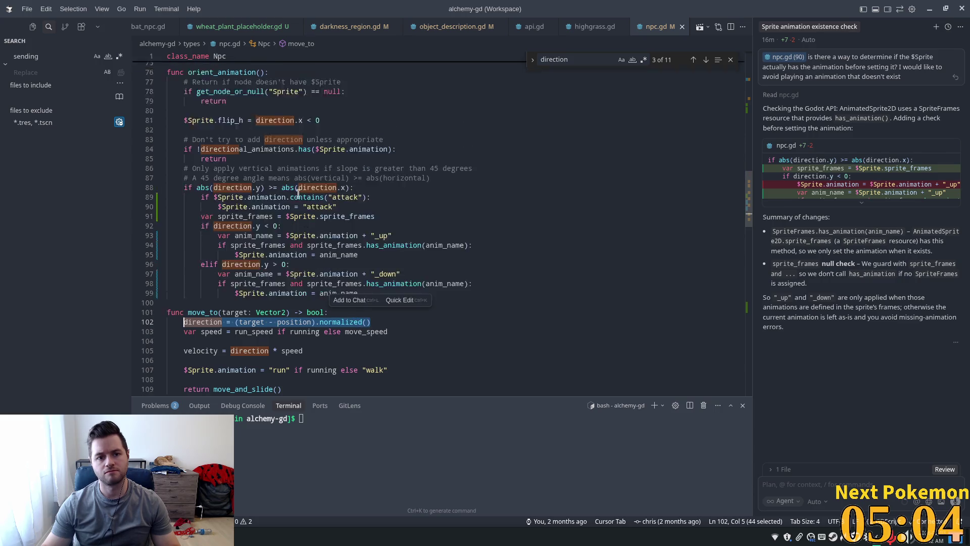
{"action": "left_click", "coordinate": [252, 159]}
{"action": "left_click", "coordinate": [303, 124]}
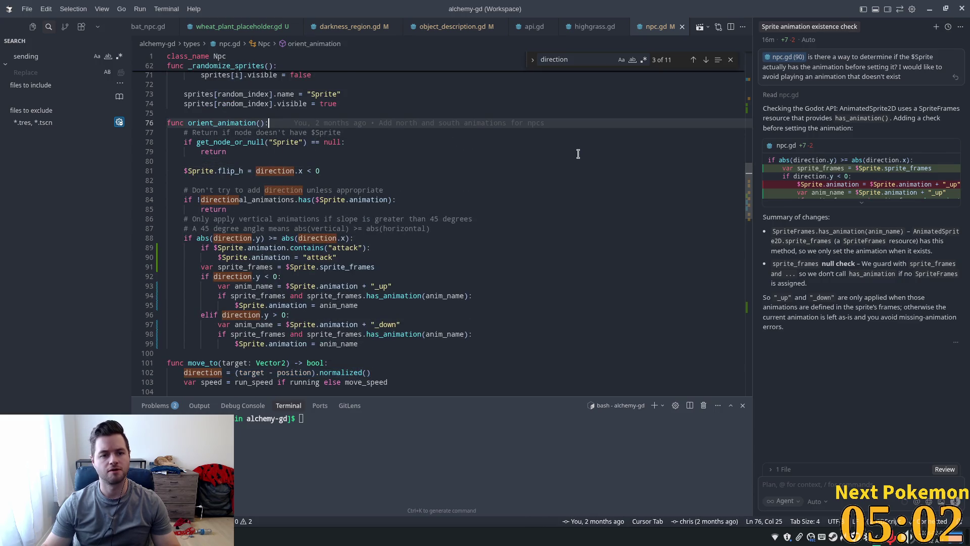
{"action": "key", "text": "Return"}
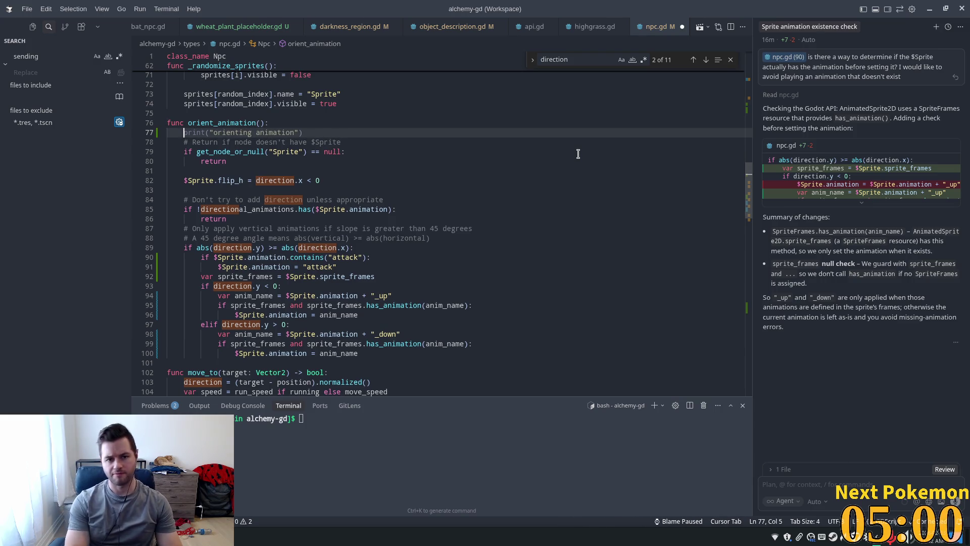
Step: Add an 'if target' check below the Sprite null return with the suggested direction calculation
{"action": "key", "text": "BackSpace"}
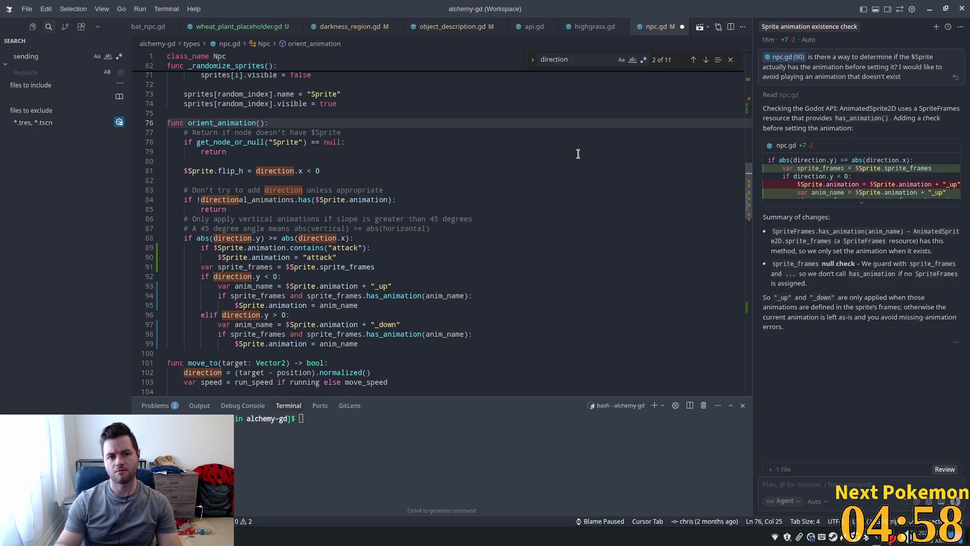
{"action": "left_click", "coordinate": [386, 156]}
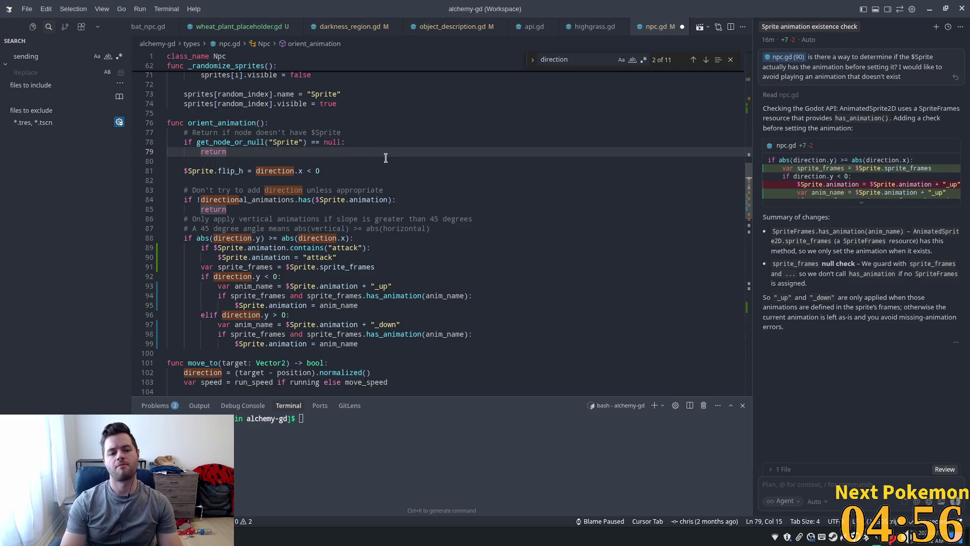
{"action": "key", "text": "Return"}
{"action": "key", "text": "Return"}
{"action": "type", "text": "g"}
{"action": "key", "text": "BackSpace"}
{"action": "type", "text": "if target"}
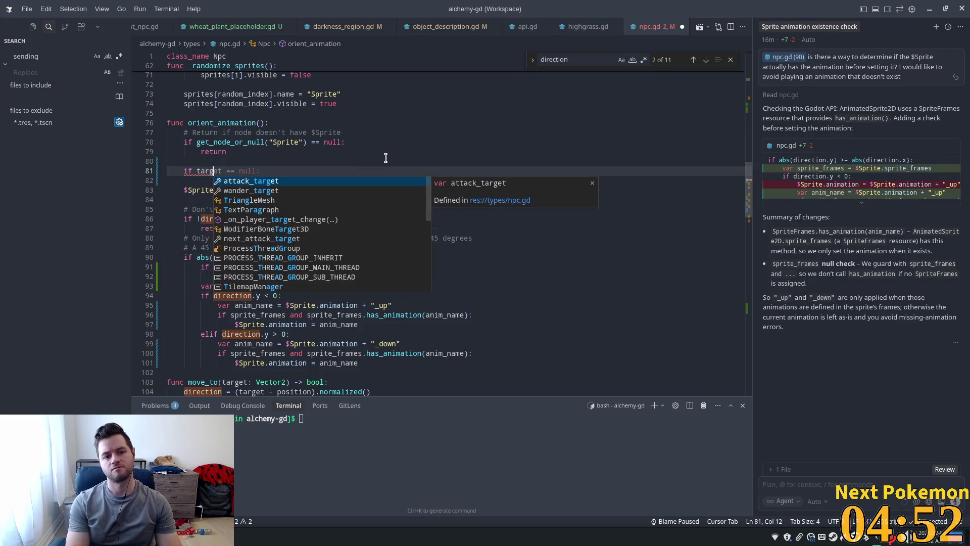
{"action": "key", "text": "Tab"}
{"action": "key", "text": "Return"}
{"action": "key", "text": "Tab"}
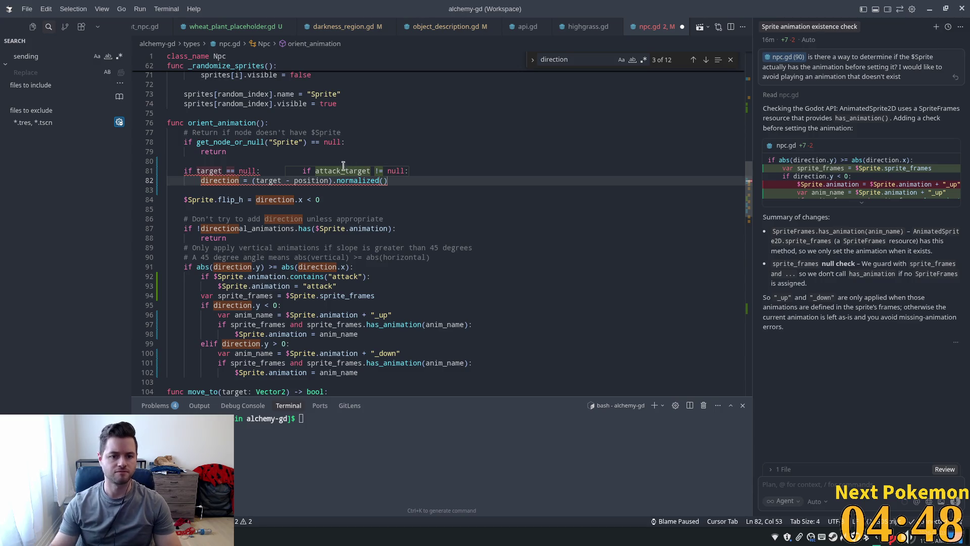
Step: Change line 81 to 'if target != null:' and select the undeclared target identifier
{"action": "left_click", "coordinate": [235, 142]}
{"action": "left_click", "coordinate": [210, 165]}
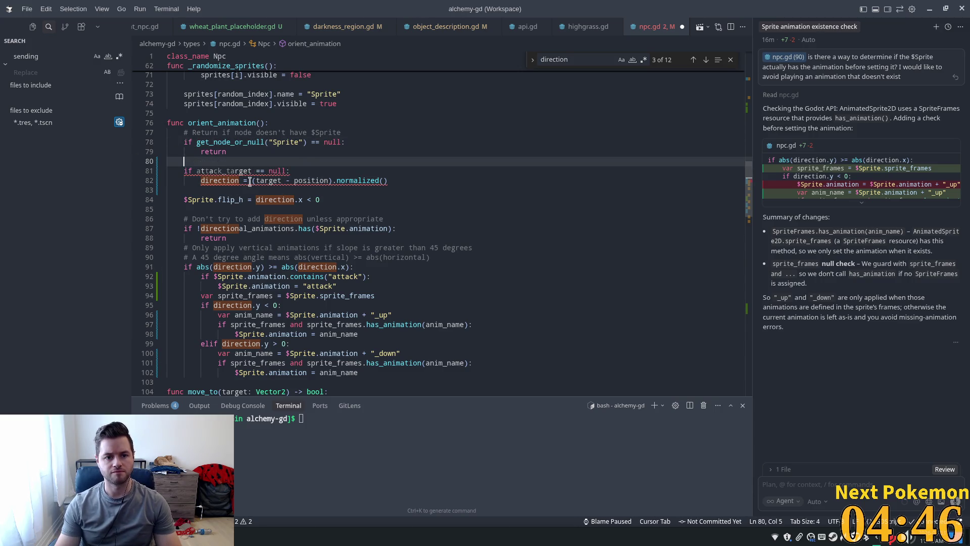
{"action": "key", "text": "Tab"}
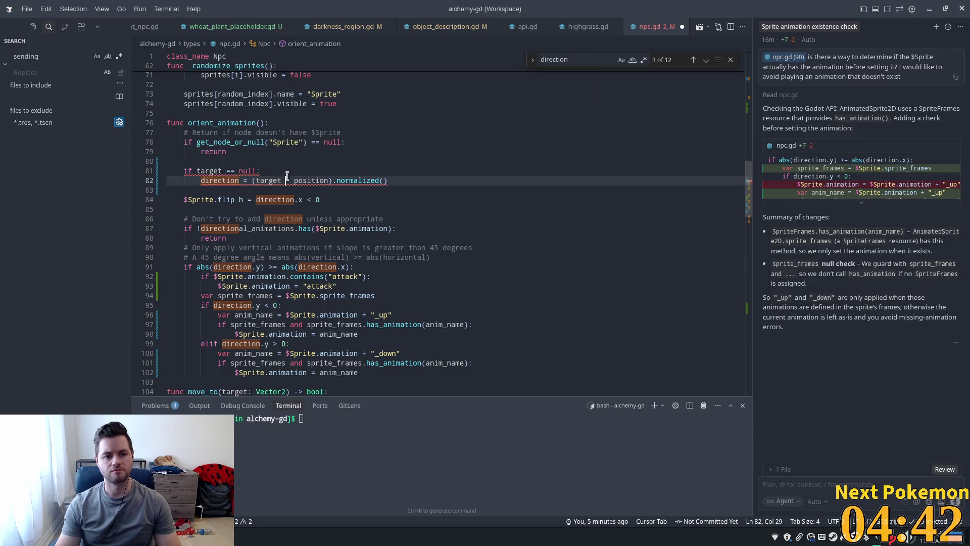
{"action": "key", "text": "Tab"}
{"action": "left_click", "coordinate": [236, 171]}
{"action": "key", "text": "BackSpace"}
{"action": "type", "text": "!"}
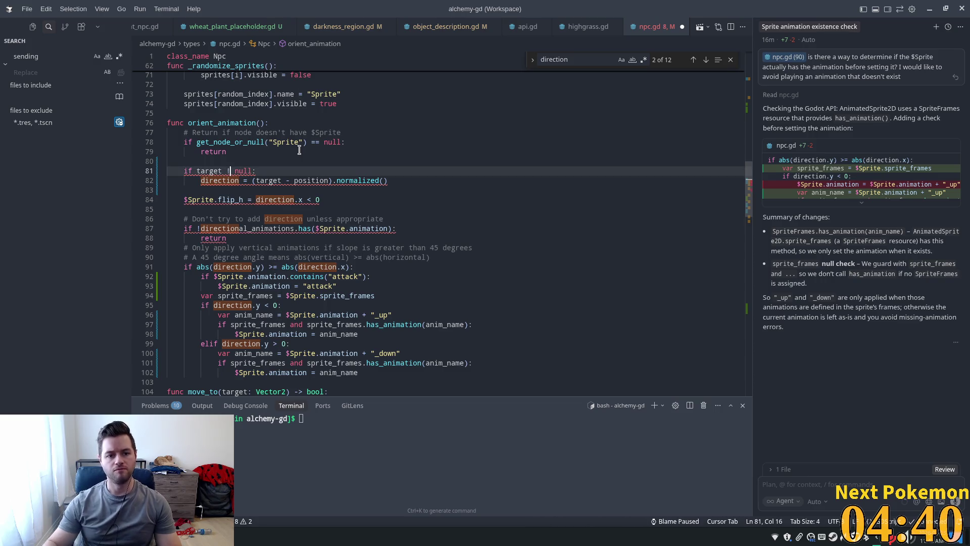
{"action": "type", "text": "="}
{"action": "key", "text": "Tab"}
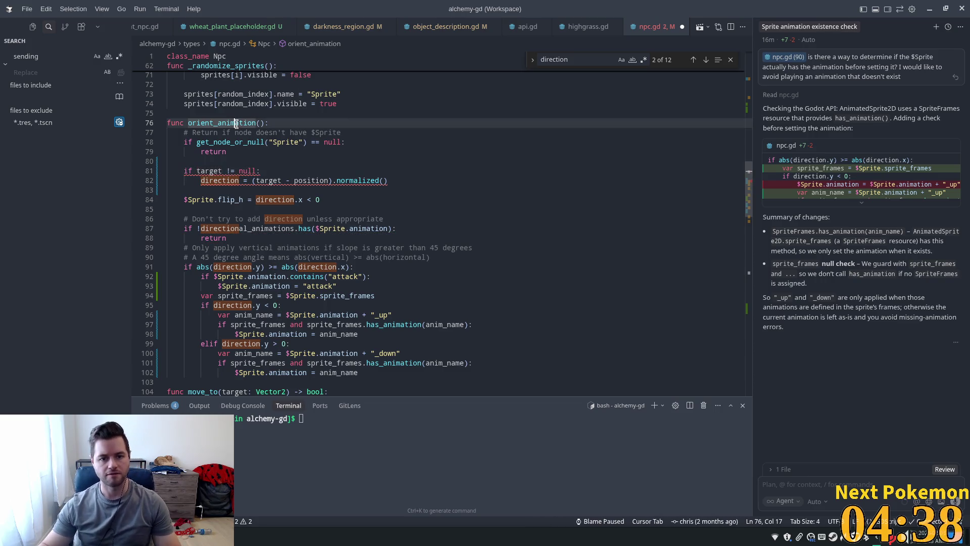
{"action": "mouse_move", "coordinate": [223, 171]}
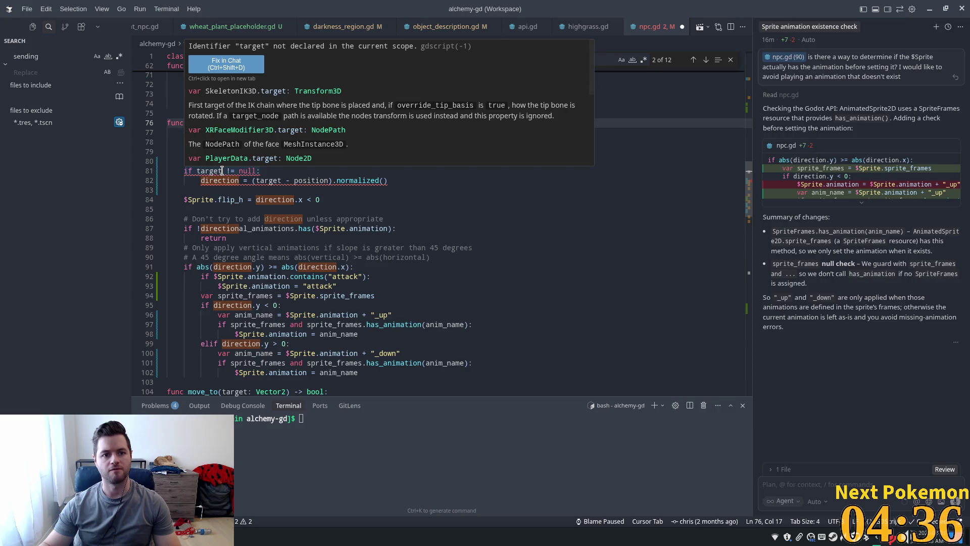
{"action": "double_click", "coordinate": [223, 171]}
{"action": "scroll", "coordinate": [302, 305], "scroll_direction": "down", "scroll_amount": 5}
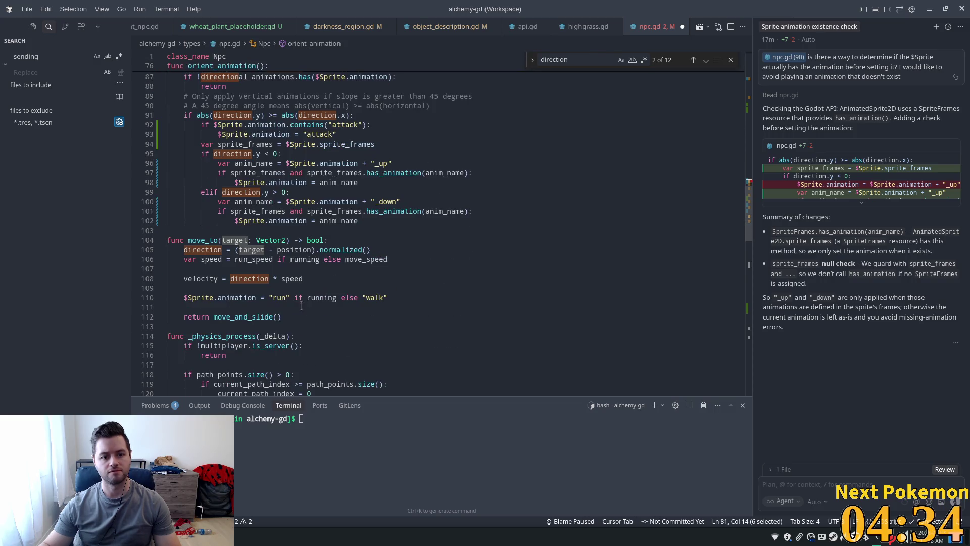
{"action": "double_click", "coordinate": [235, 240]}
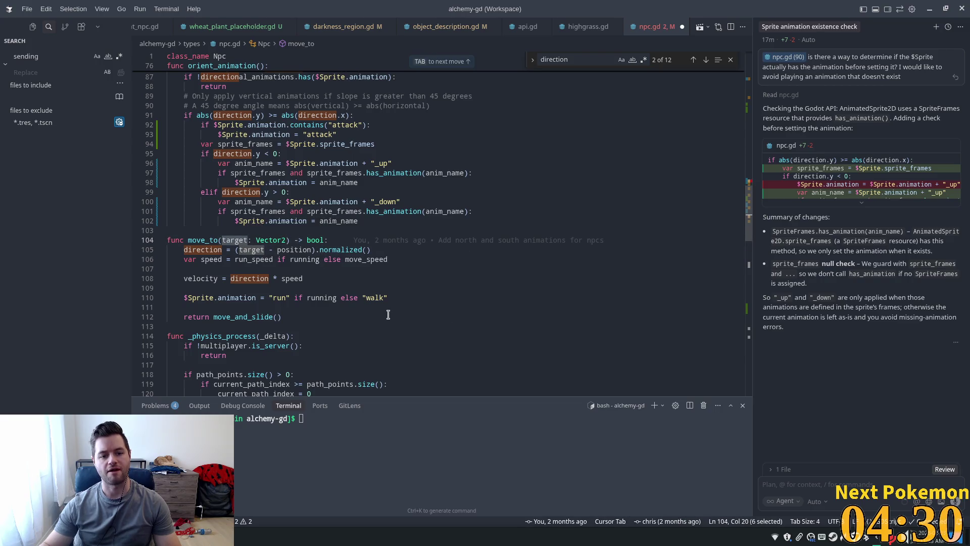
{"action": "double_click", "coordinate": [202, 240]}
{"action": "key", "text": "ctrl+f"}
{"action": "key", "text": "Return"}
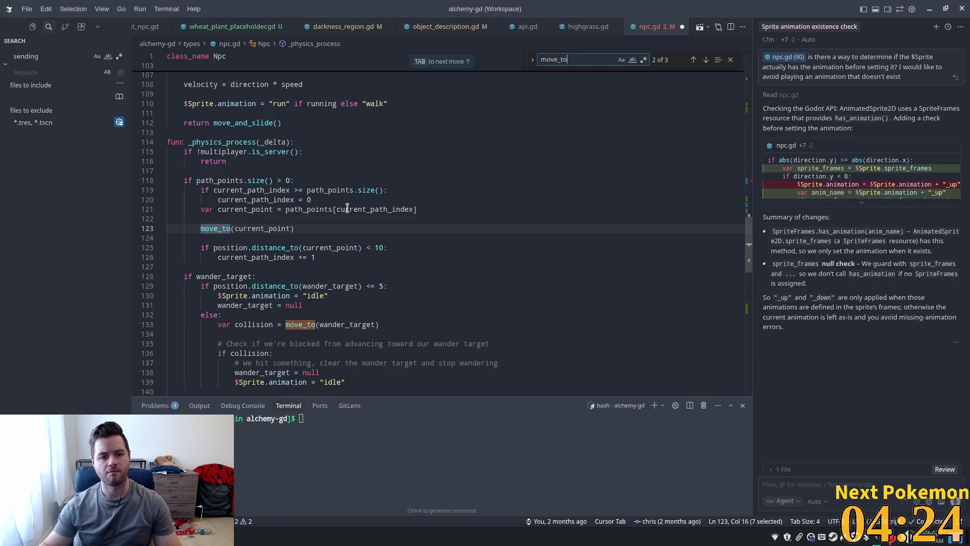
{"action": "double_click", "coordinate": [273, 226]}
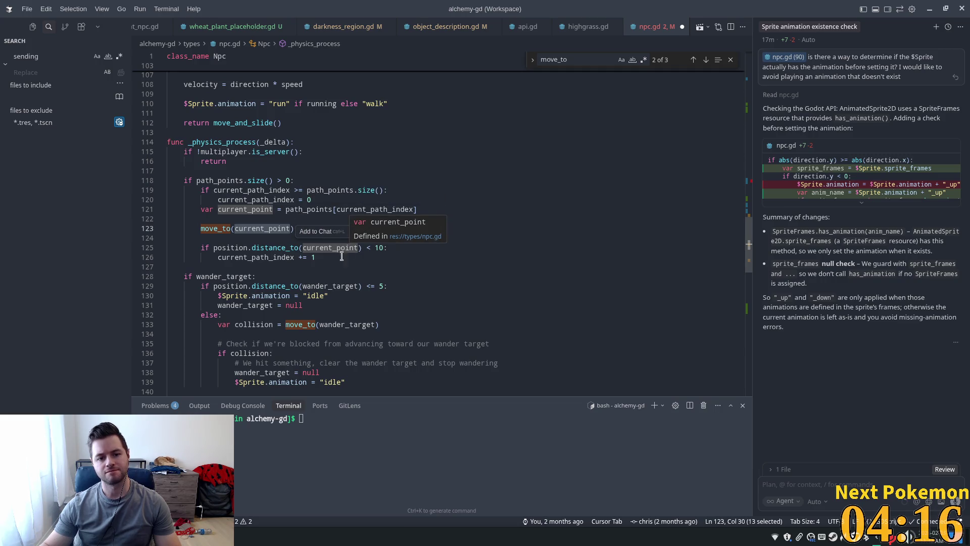
{"action": "double_click", "coordinate": [382, 209]}
{"action": "mouse_move", "coordinate": [613, 211]}
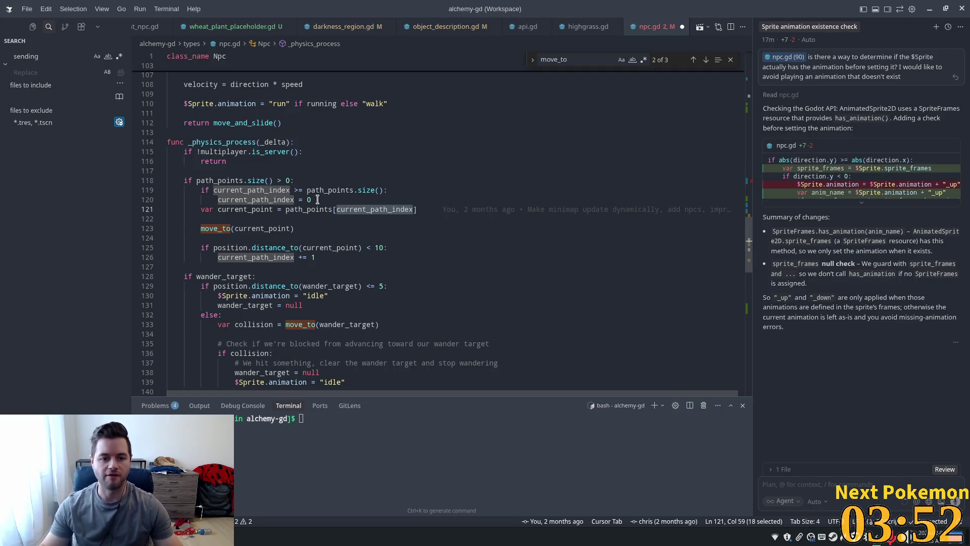
{"action": "left_click", "coordinate": [296, 209]}
{"action": "scroll", "coordinate": [317, 255], "scroll_direction": "up", "scroll_amount": 3}
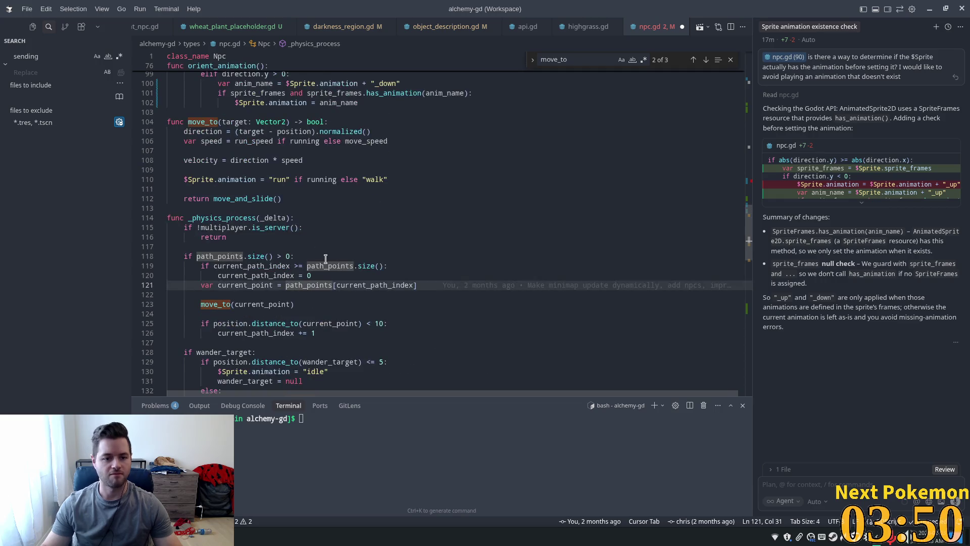
{"action": "double_click", "coordinate": [202, 121]}
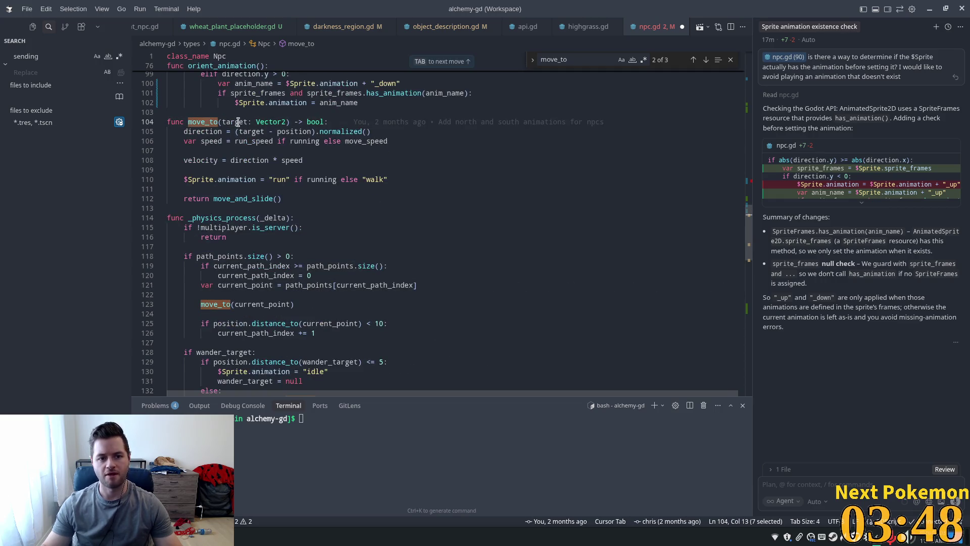
{"action": "double_click", "coordinate": [203, 131]}
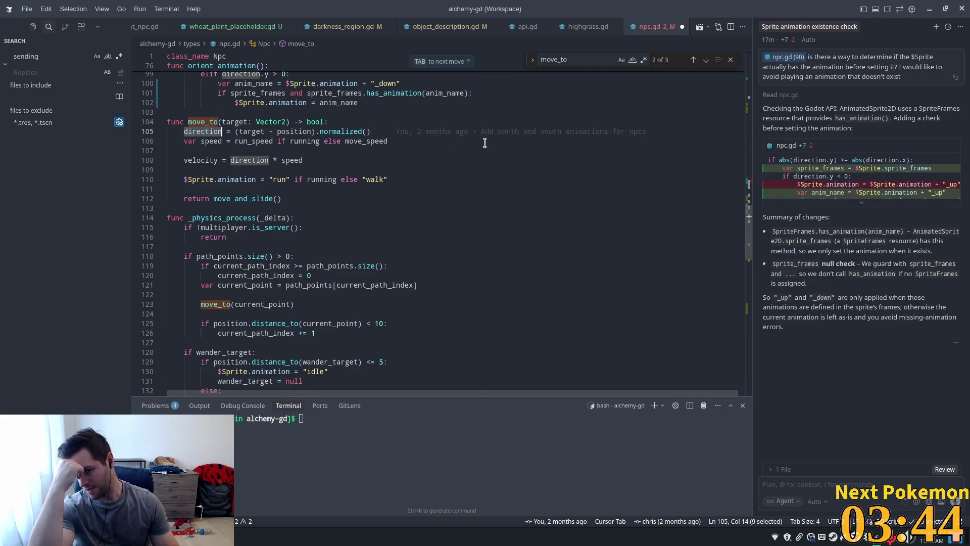
{"action": "left_click_drag", "start_coordinate": [752, 215], "coordinate": [752, 60]}
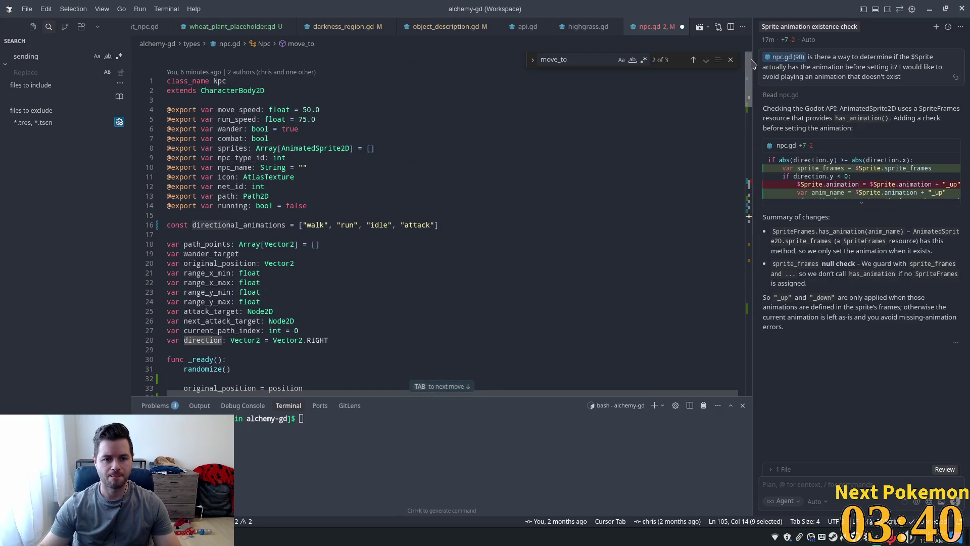
{"action": "key", "text": "Tab"}
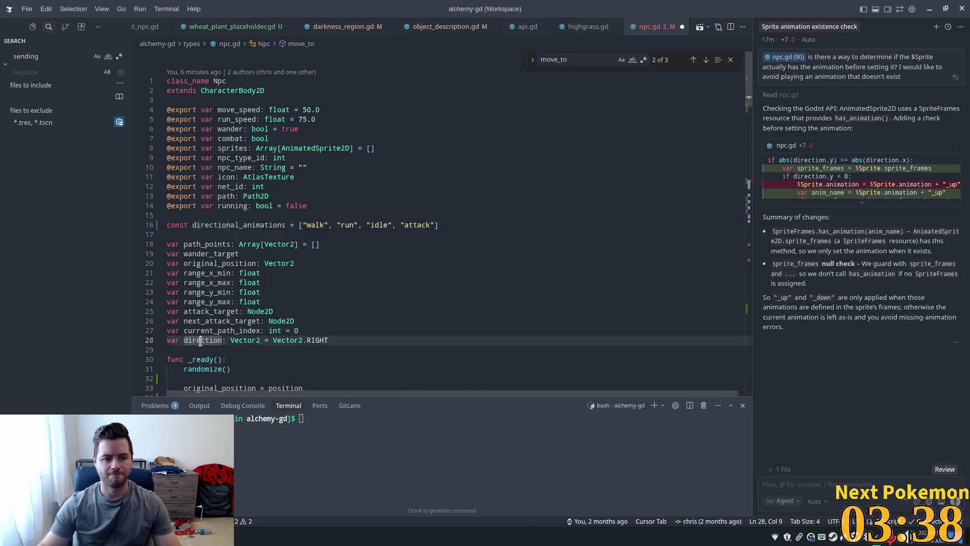
{"action": "scroll", "coordinate": [344, 306], "scroll_direction": "down", "scroll_amount": 4}
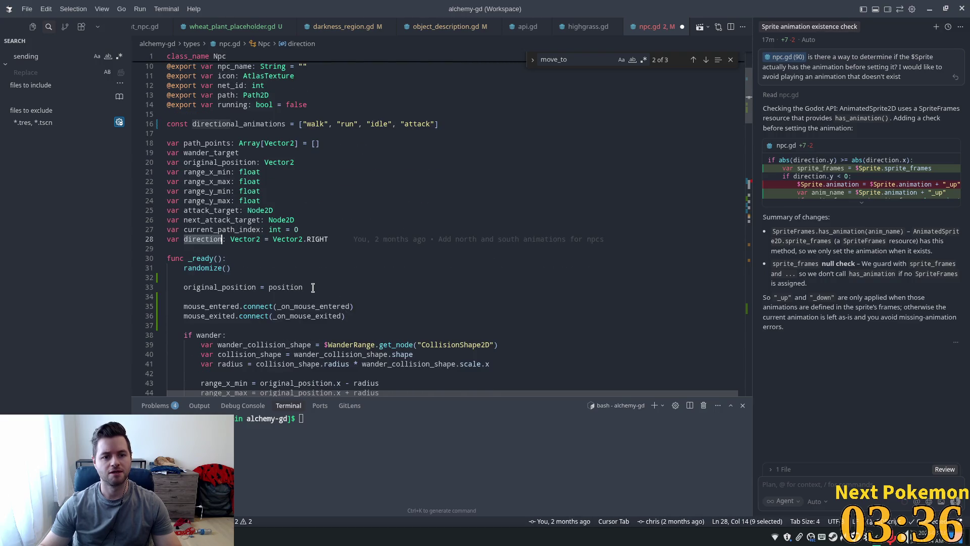
{"action": "double_click", "coordinate": [217, 210]}
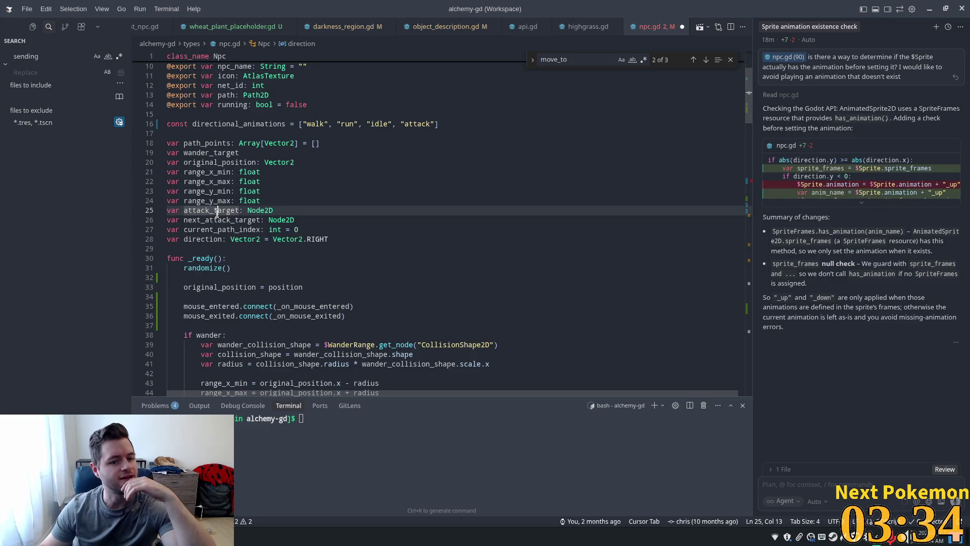
{"action": "mouse_move", "coordinate": [247, 286]}
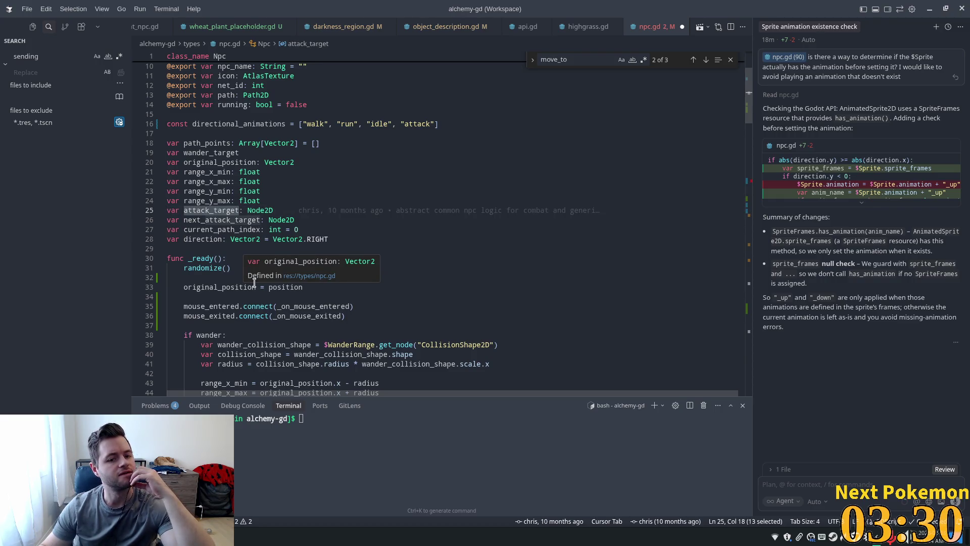
{"action": "scroll", "coordinate": [252, 286], "scroll_direction": "down", "scroll_amount": 10}
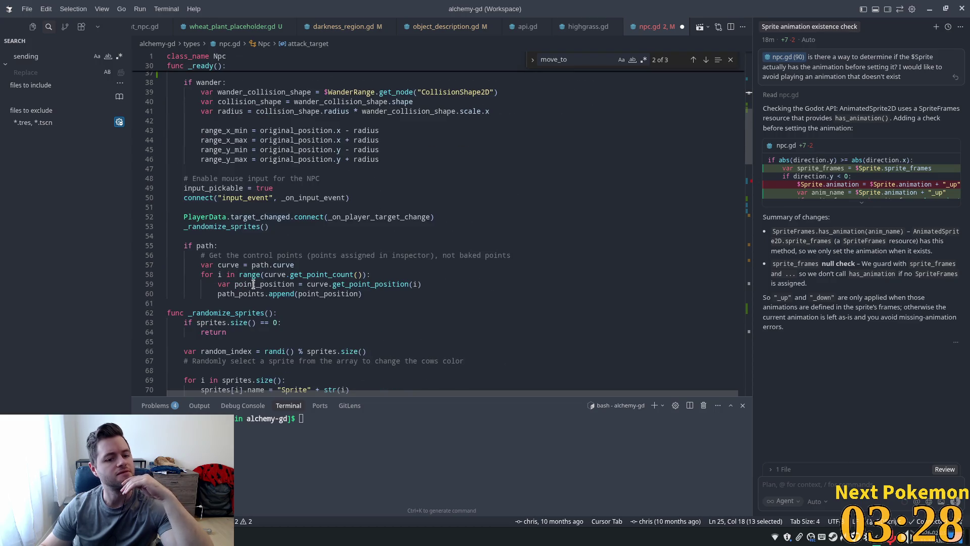
{"action": "scroll", "coordinate": [252, 286], "scroll_direction": "down", "scroll_amount": 1}
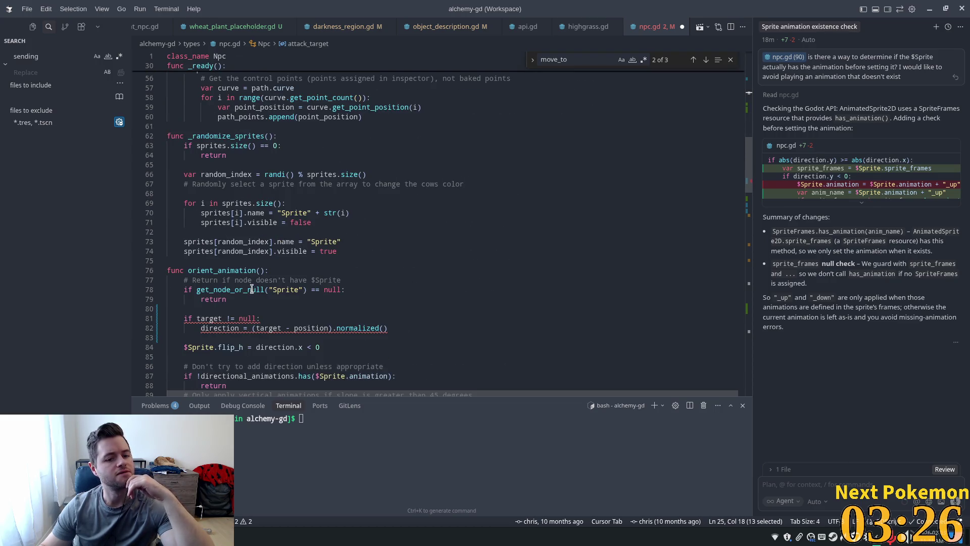
{"action": "left_click", "coordinate": [247, 318]}
{"action": "double_click", "coordinate": [202, 318]}
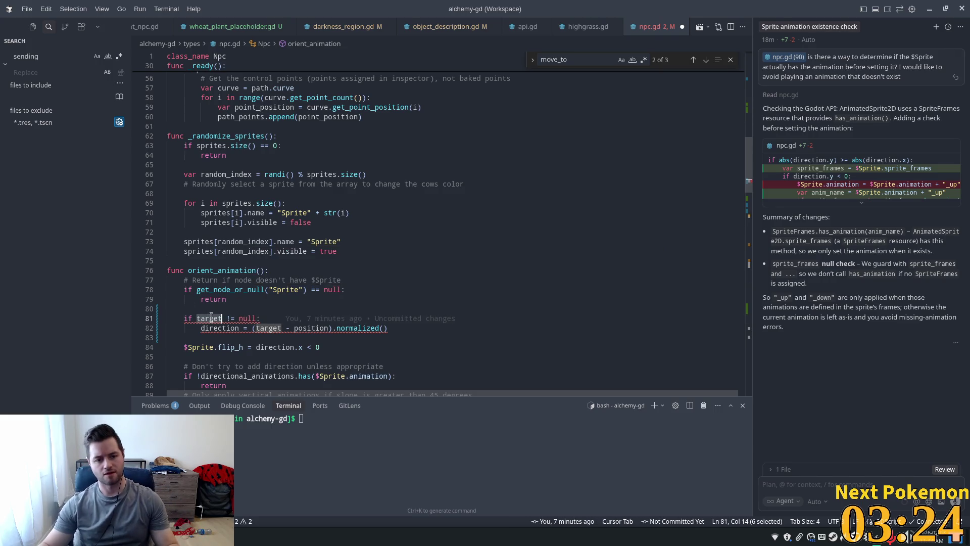
Step: Replace target with attack_target on line 81 and compute direction from attack_target.position minus position
{"action": "type", "text": "attack_ta"}
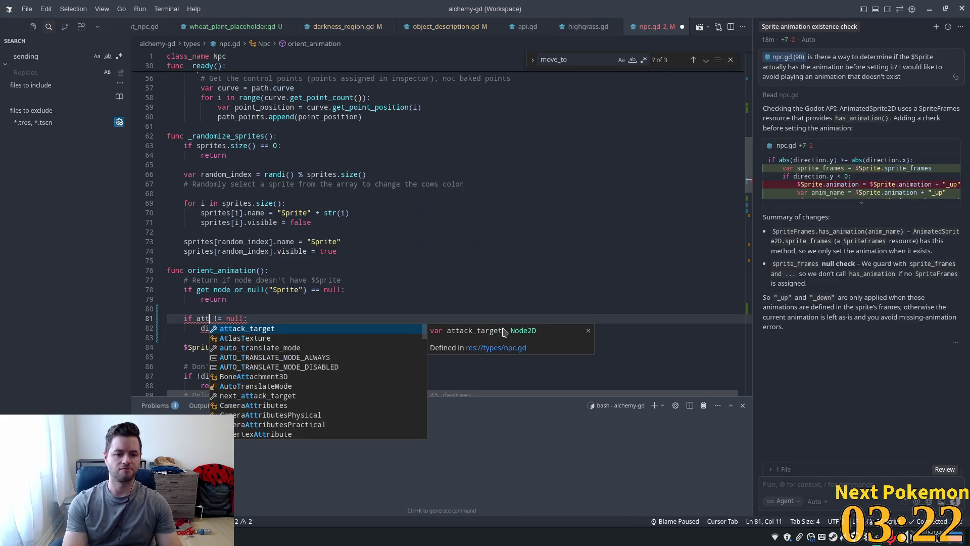
{"action": "type", "text": "rget"}
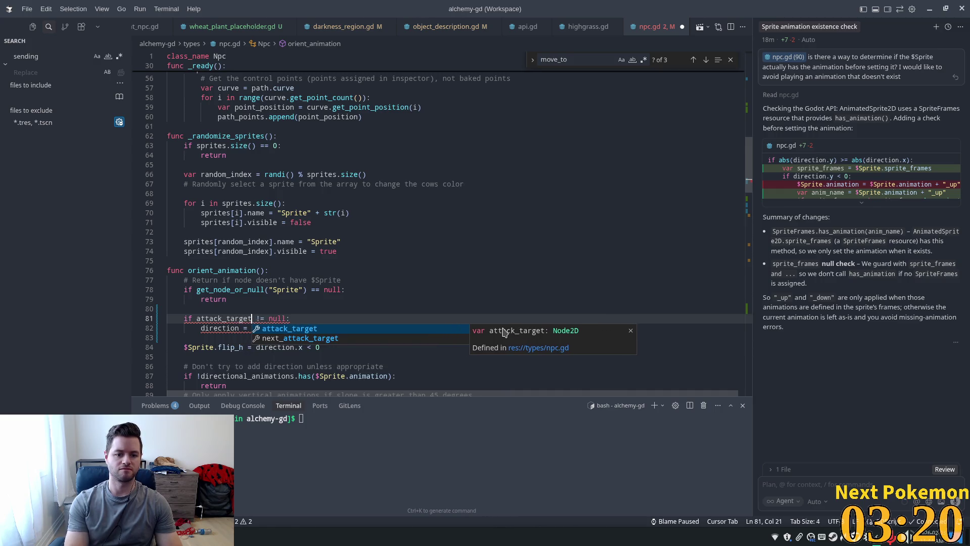
{"action": "key", "text": "Escape"}
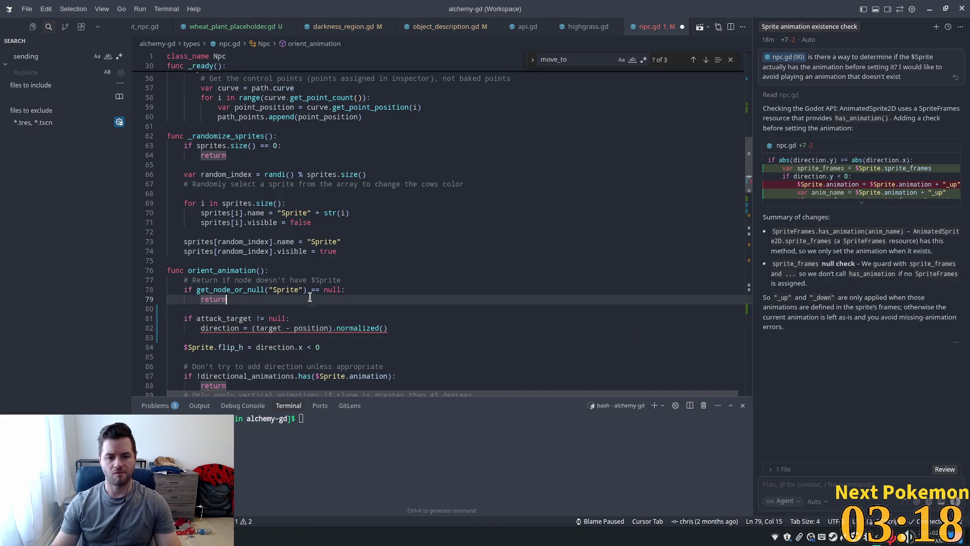
{"action": "left_click", "coordinate": [264, 328]}
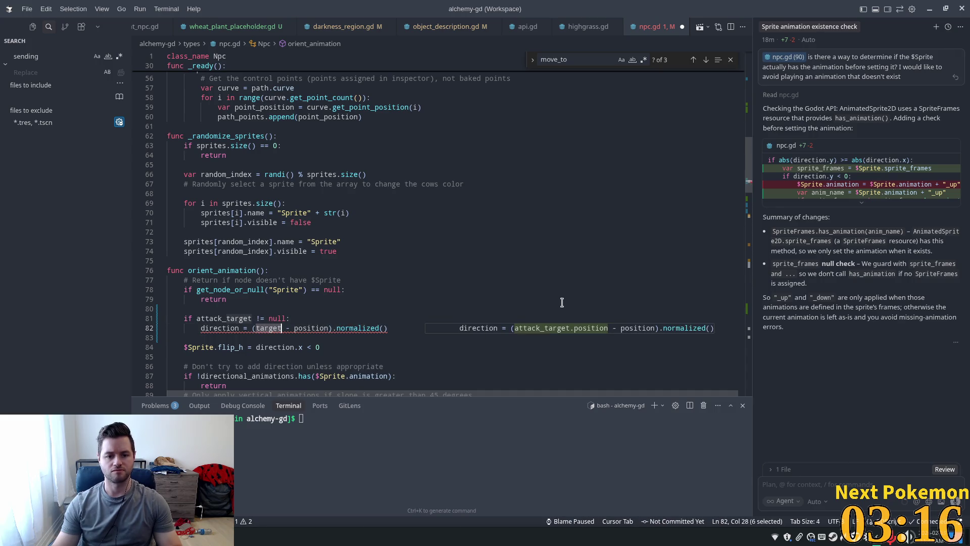
{"action": "key", "text": "Tab"}
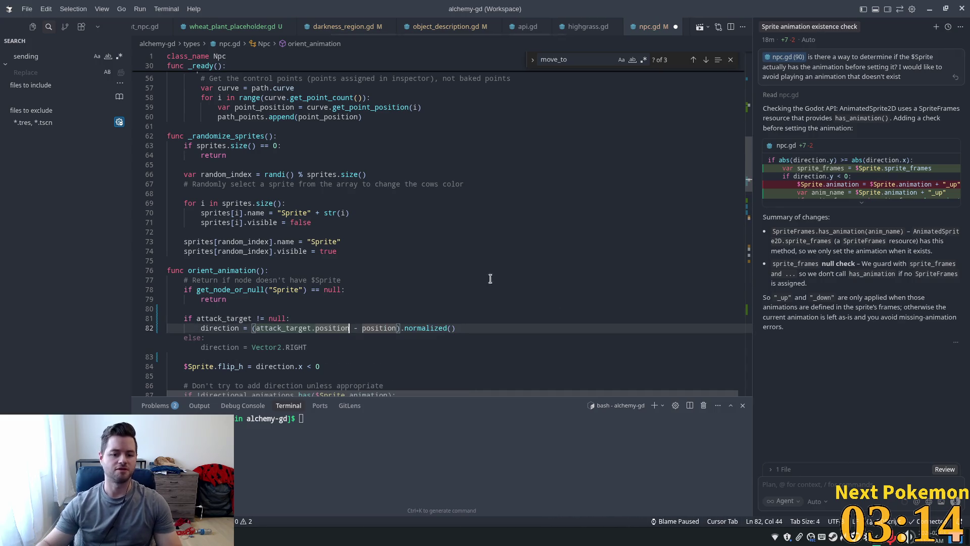
{"action": "left_click", "coordinate": [360, 270]}
{"action": "left_click", "coordinate": [353, 317]}
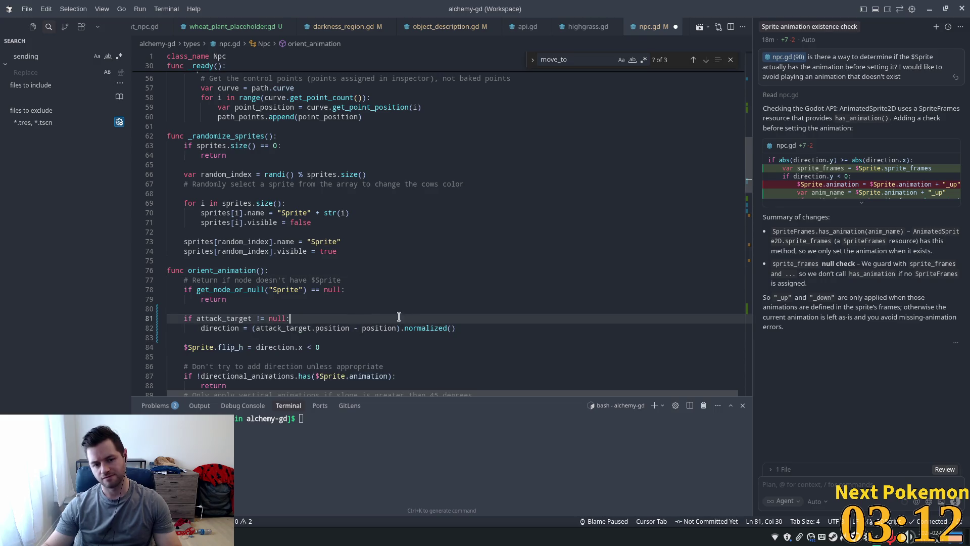
{"action": "left_click", "coordinate": [472, 251]}
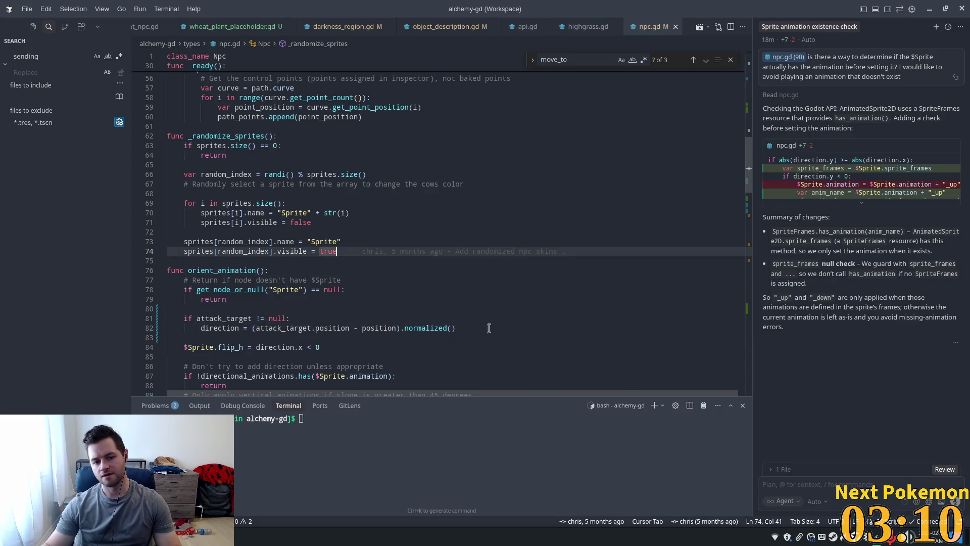
{"action": "scroll", "coordinate": [452, 334], "scroll_direction": "down", "scroll_amount": 3}
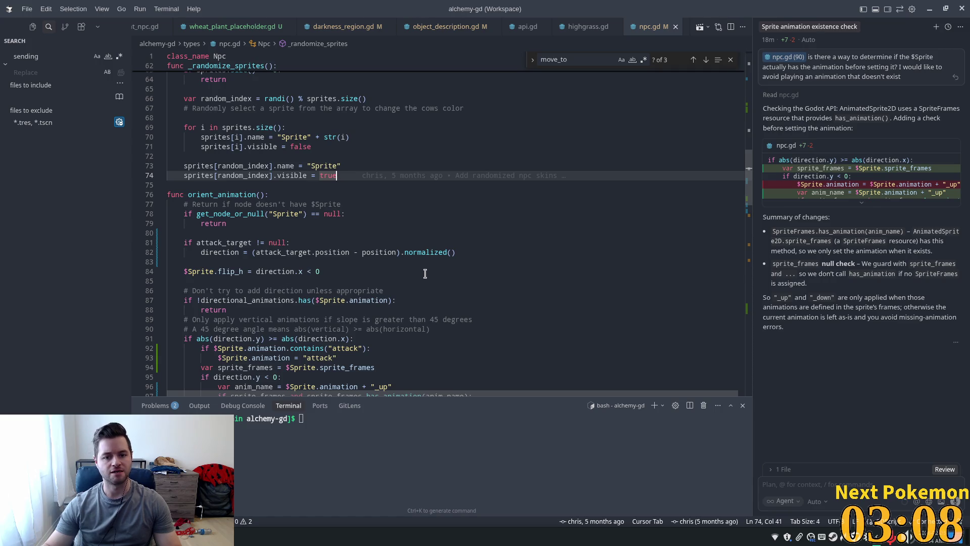